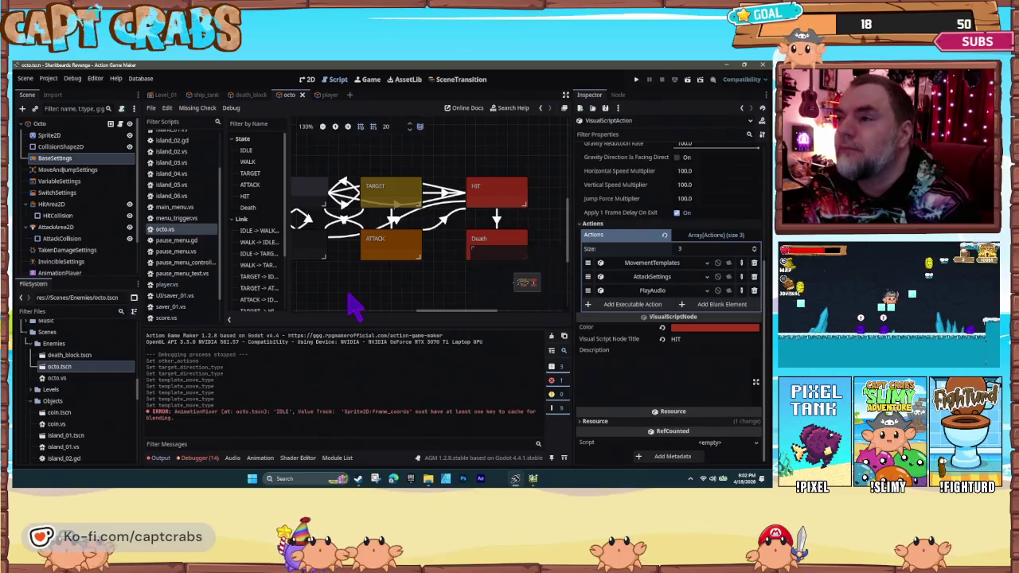
# - Recolour the WALK state node dark teal
pyautogui.click(162, 460)
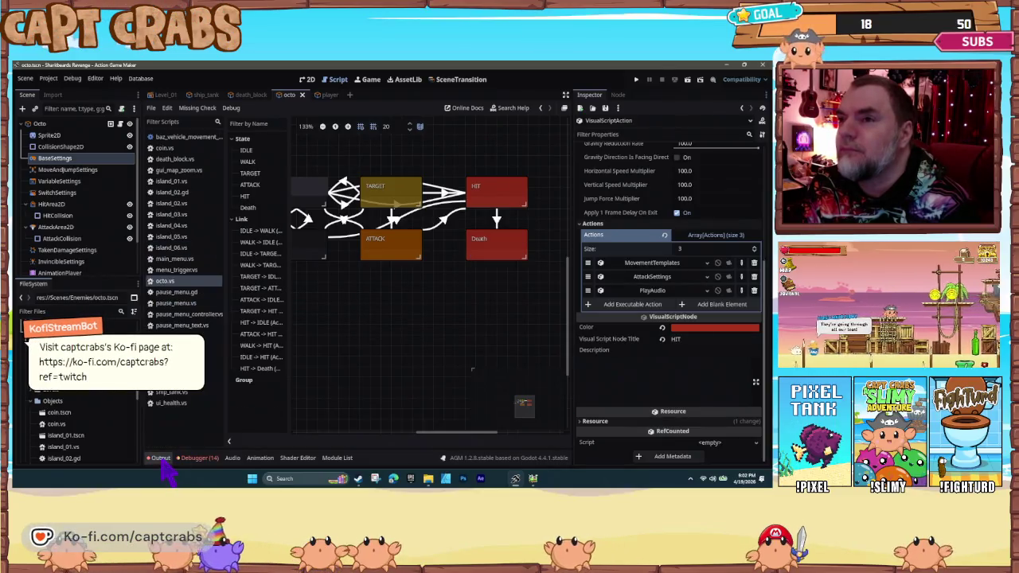
pyautogui.click(164, 459)
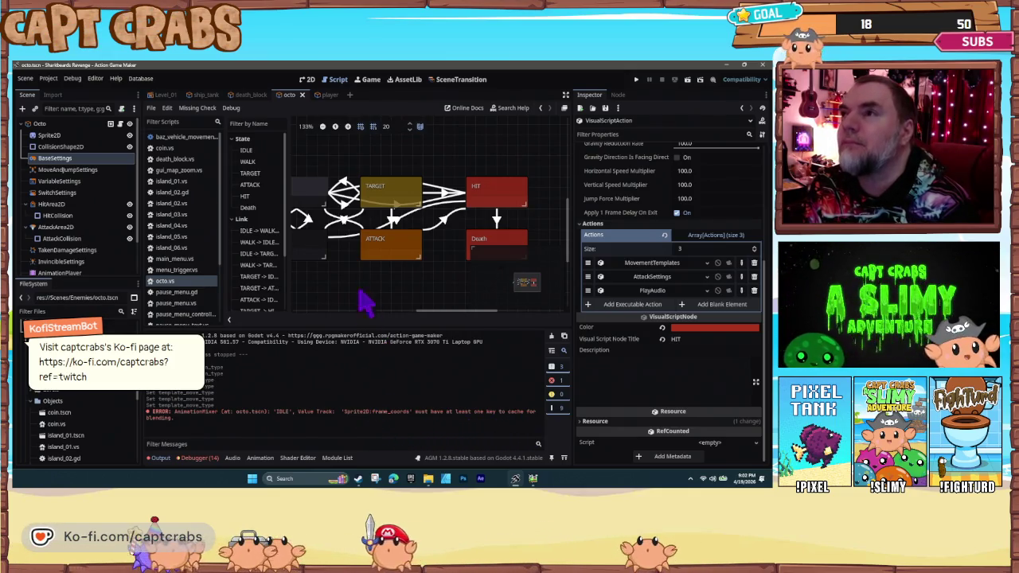
pyautogui.scroll(-1, 371, 266)
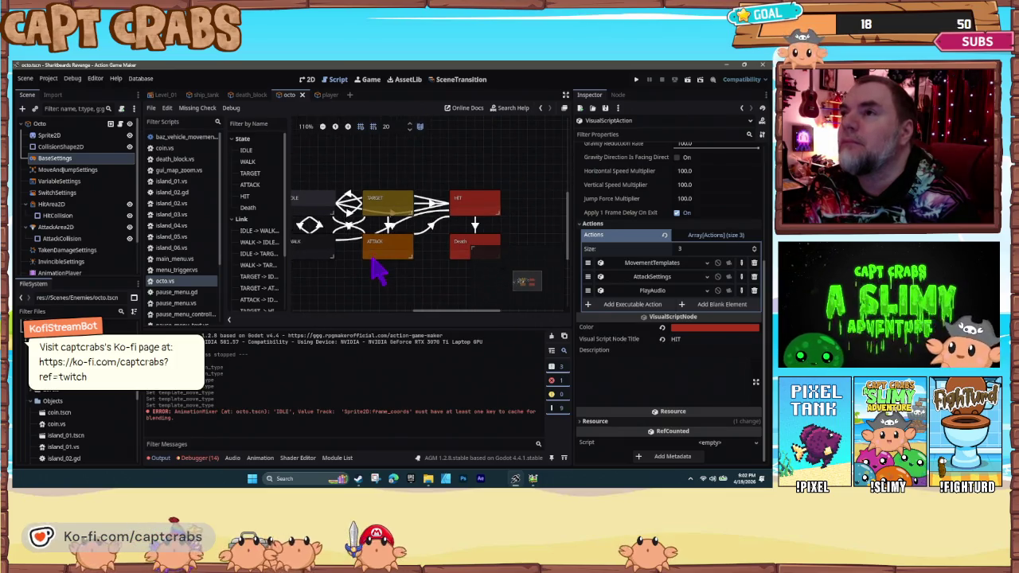
pyautogui.scroll(-1, 374, 251)
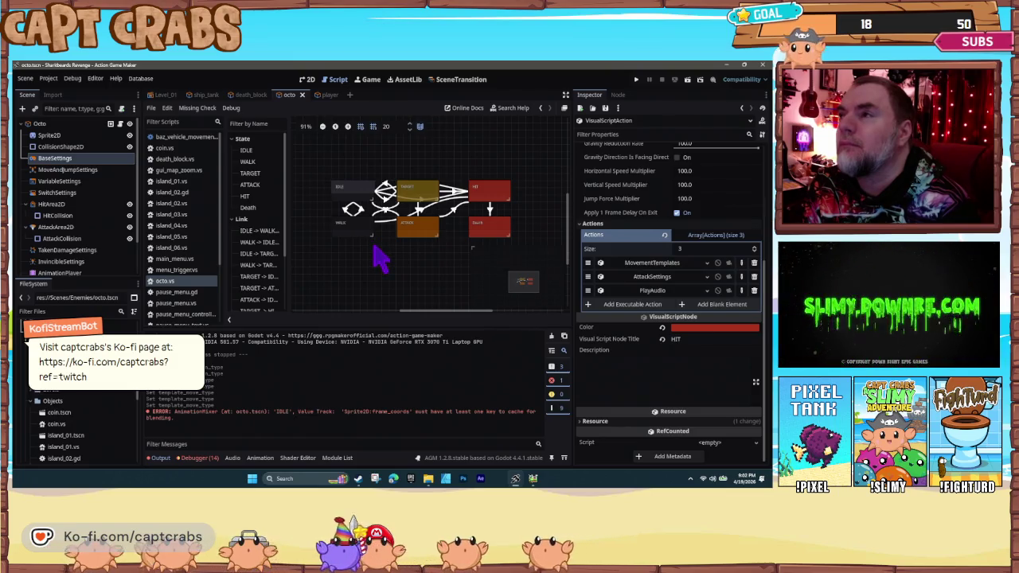
pyautogui.click(363, 228)
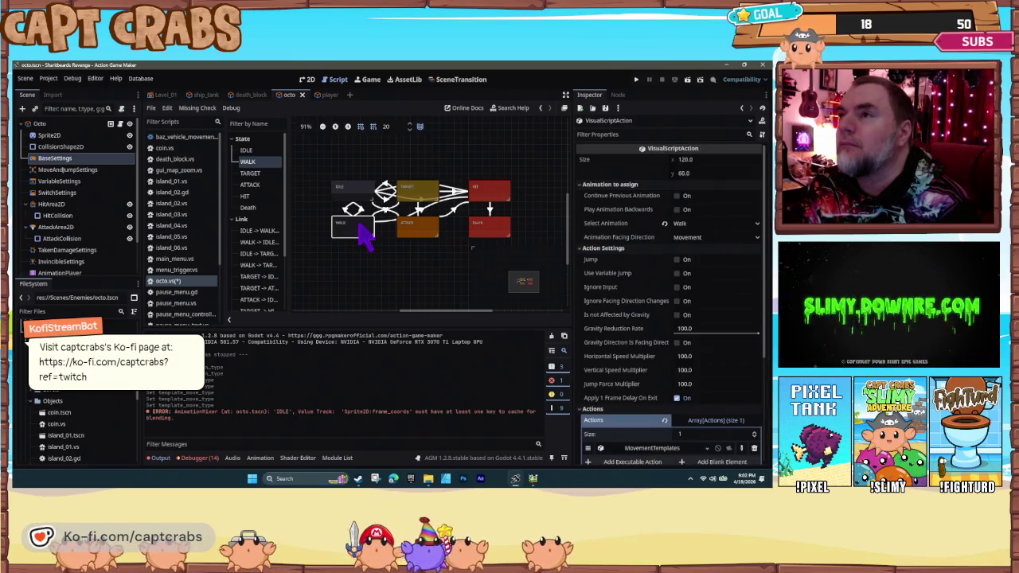
pyautogui.click(421, 203)
pyautogui.click(349, 230)
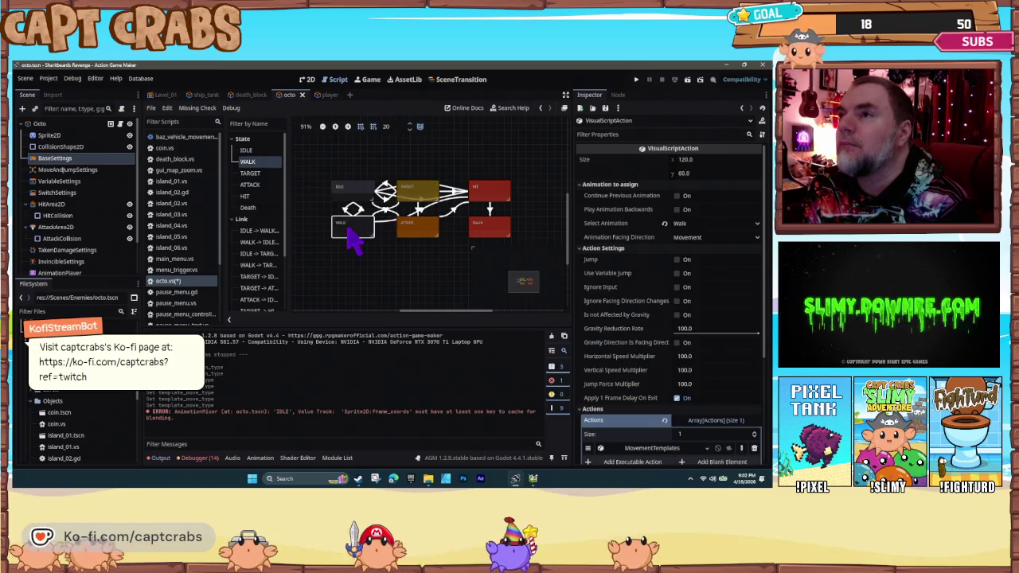
pyautogui.scroll(-4, 637, 343)
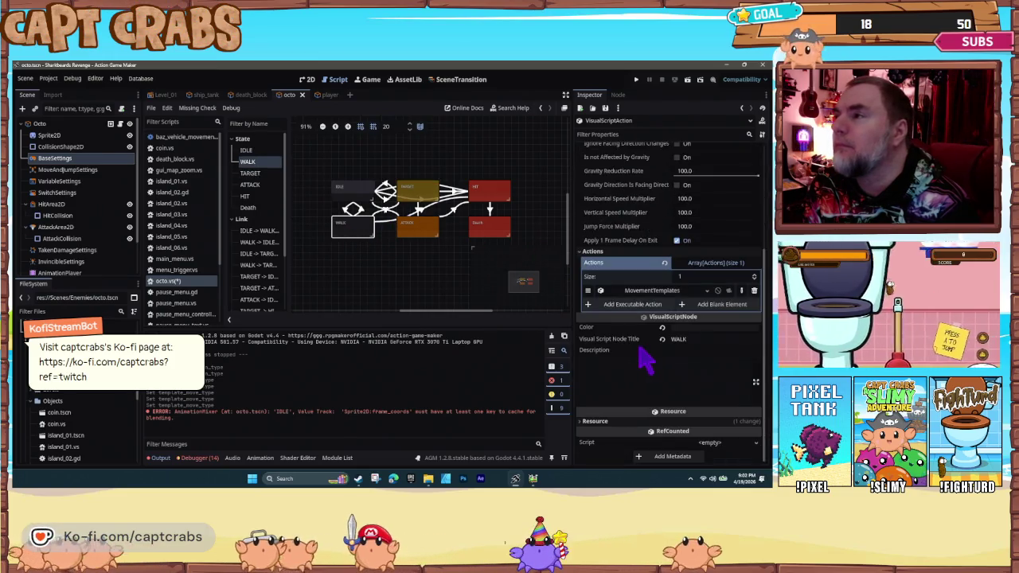
pyautogui.click(682, 336)
pyautogui.click(687, 326)
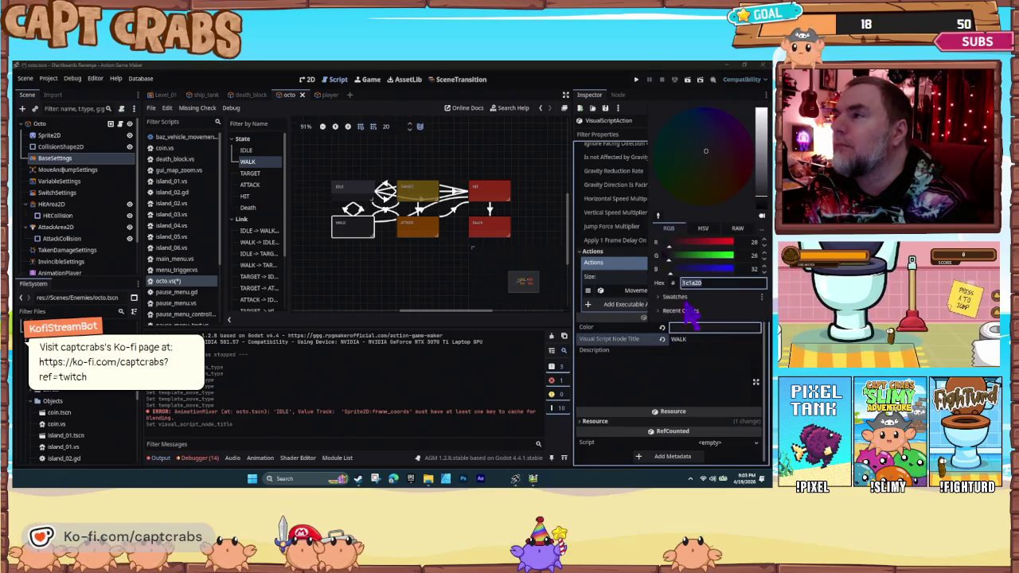
pyautogui.click(666, 164)
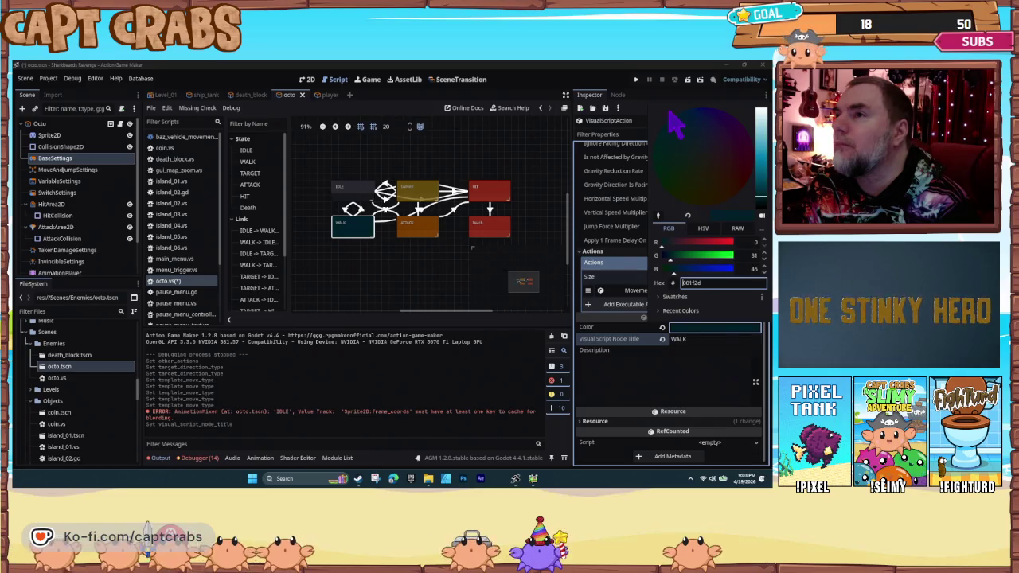
pyautogui.click(398, 280)
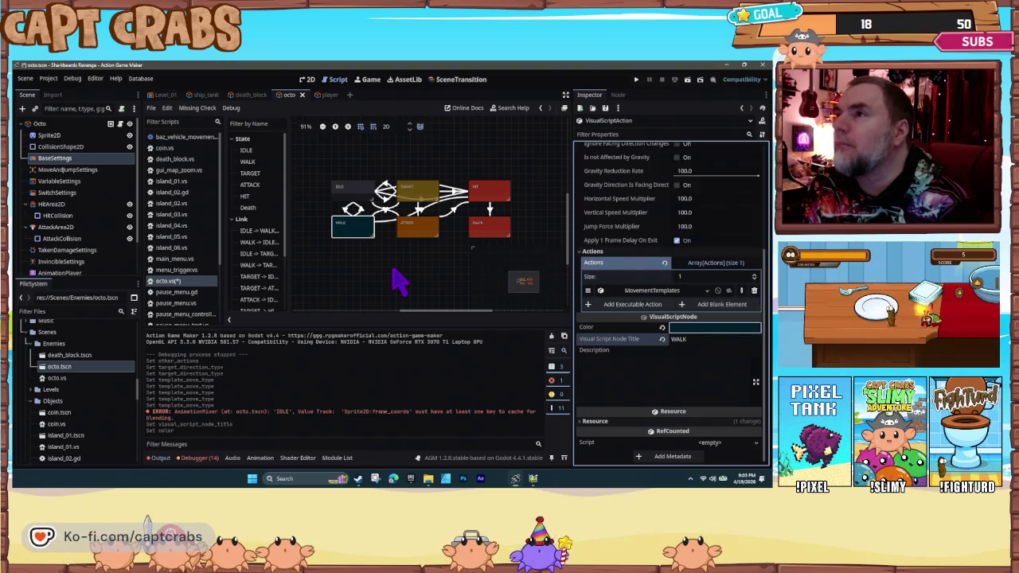
# - Darken the Death node to dark red, save the octo script, and start a playtest
pyautogui.click(491, 194)
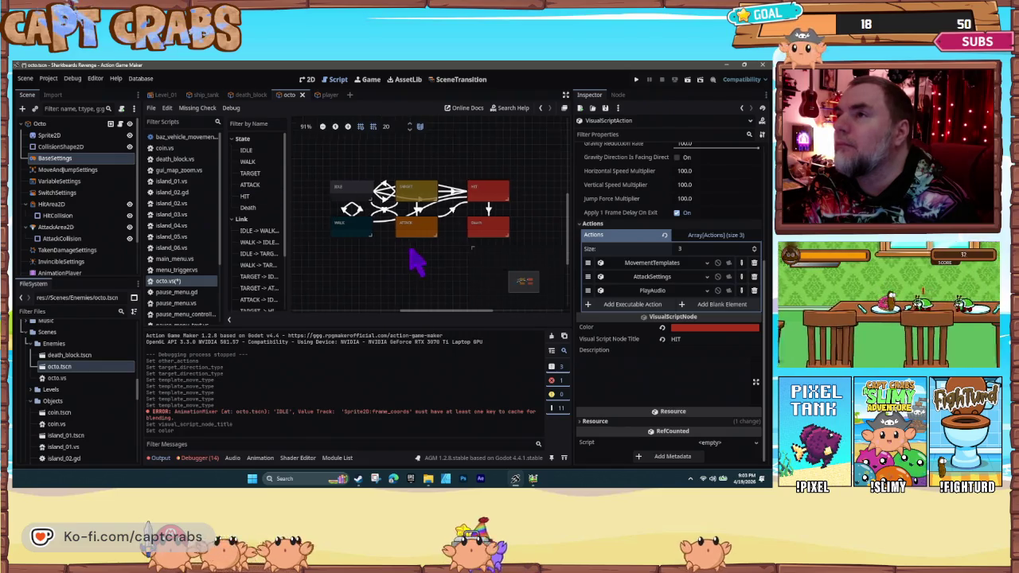
pyautogui.scroll(2, 402, 269)
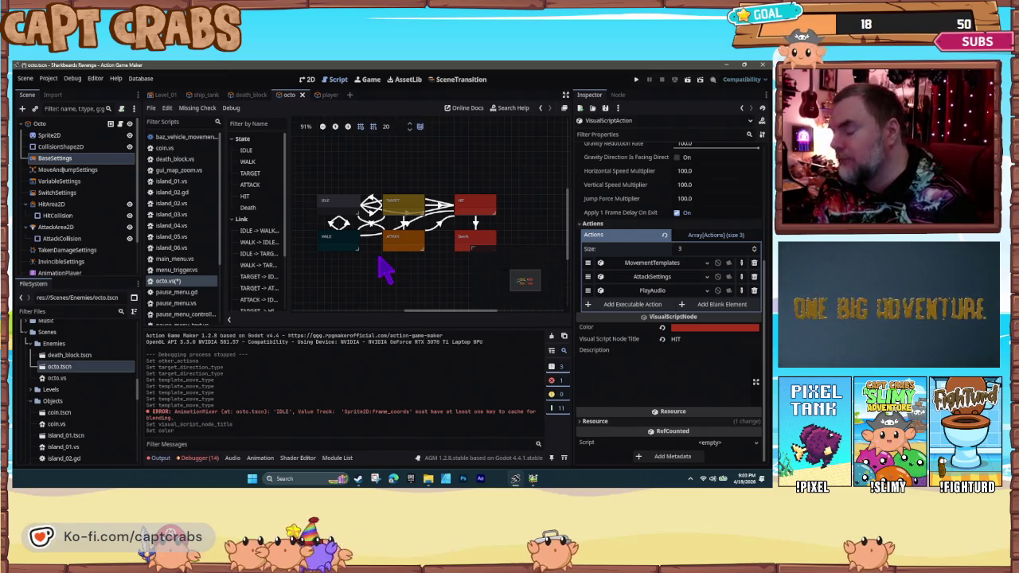
pyautogui.click(484, 247)
pyautogui.scroll(-5, 649, 386)
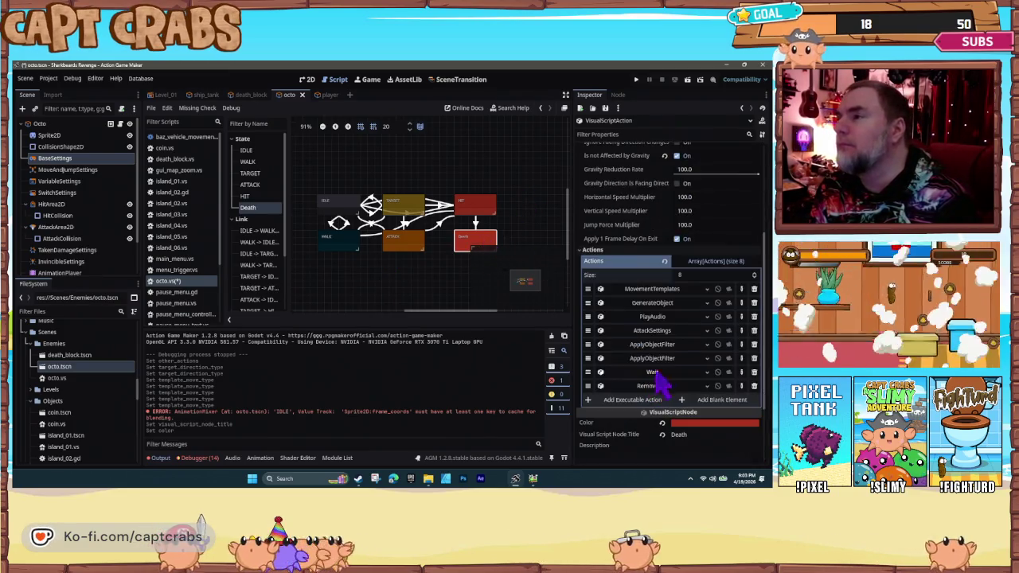
pyautogui.click(693, 423)
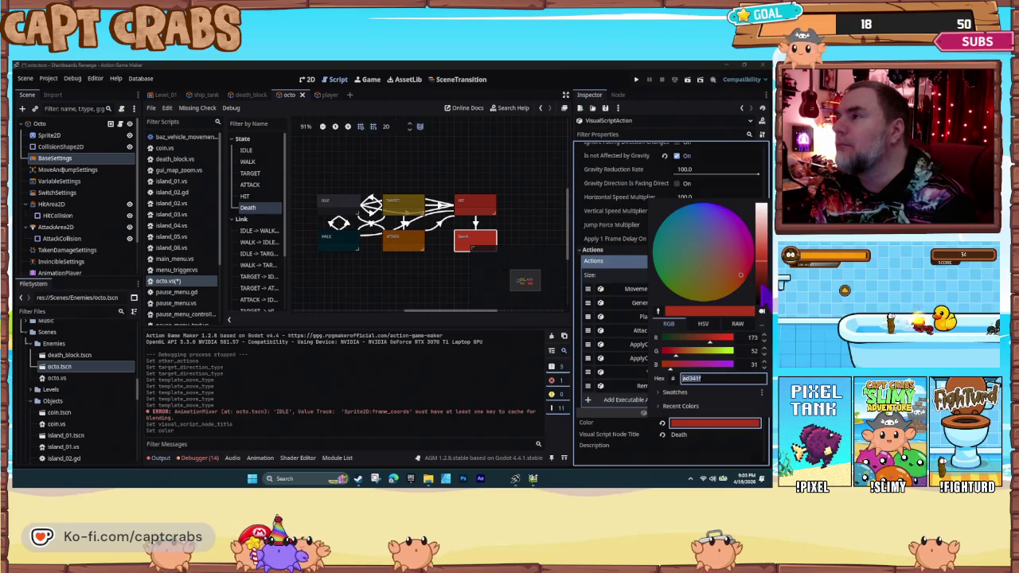
pyautogui.click(761, 271)
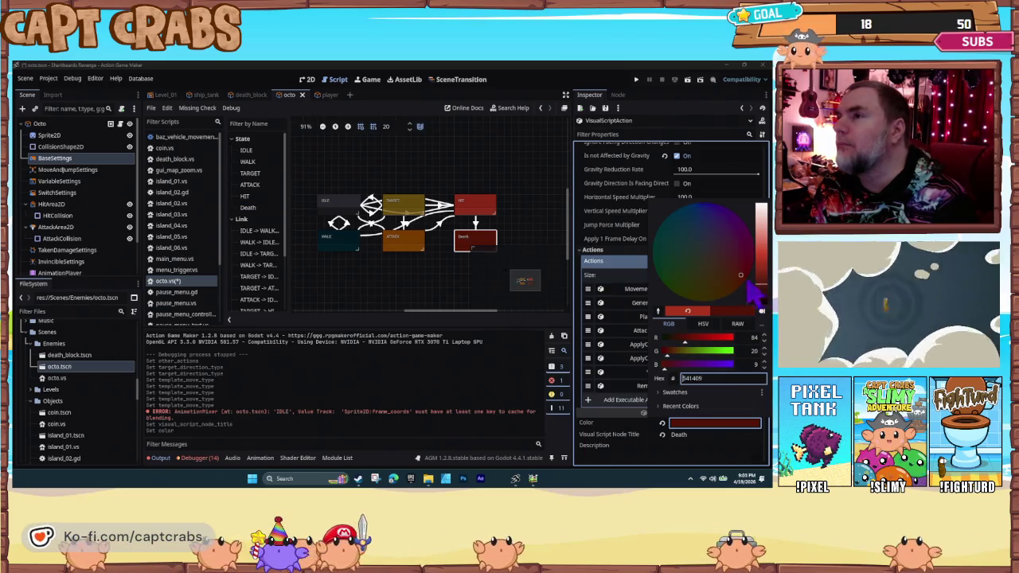
pyautogui.click(679, 341)
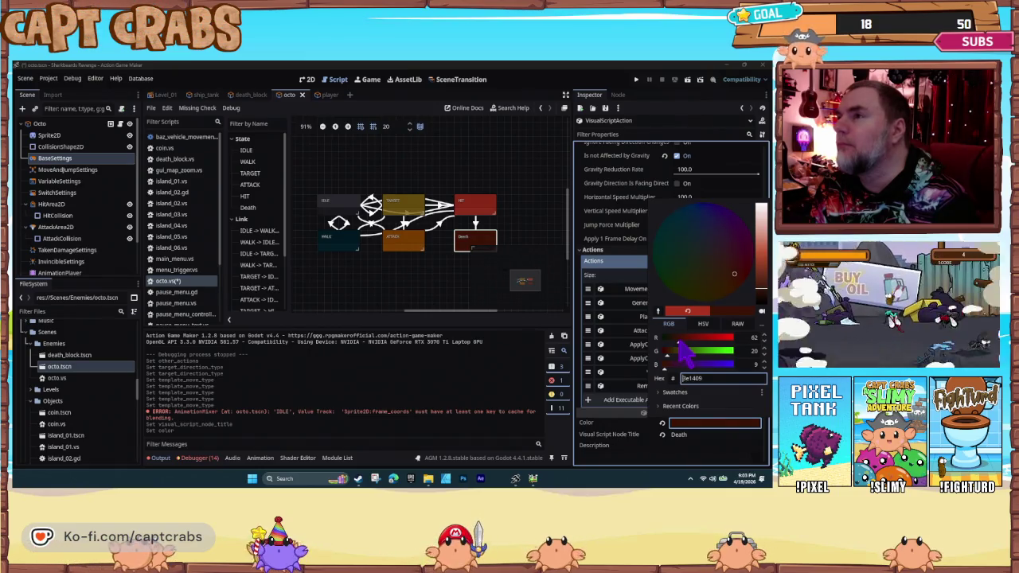
pyautogui.click(473, 298)
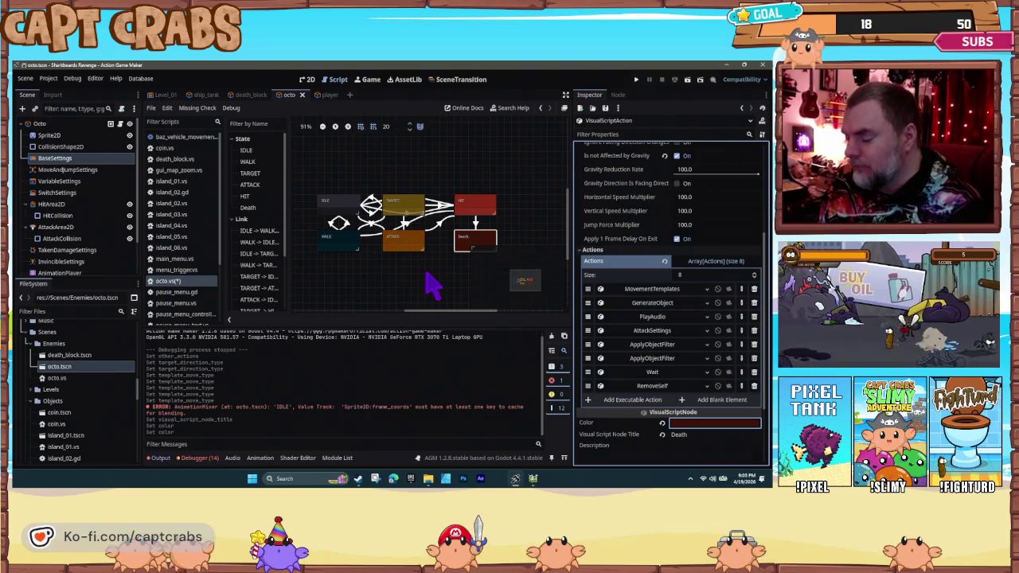
pyautogui.hotkey('ctrl', 's')
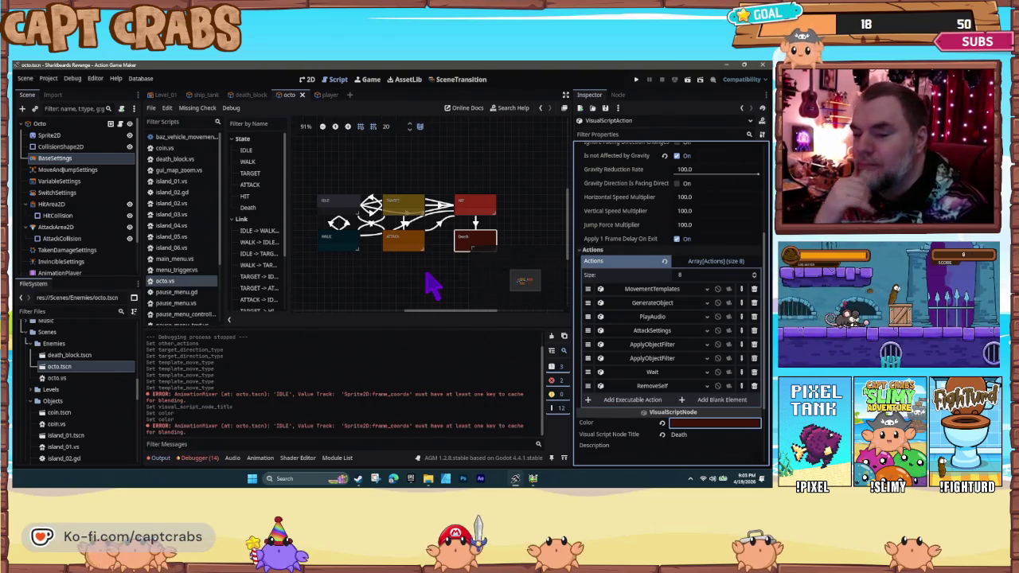
pyautogui.press('F5')
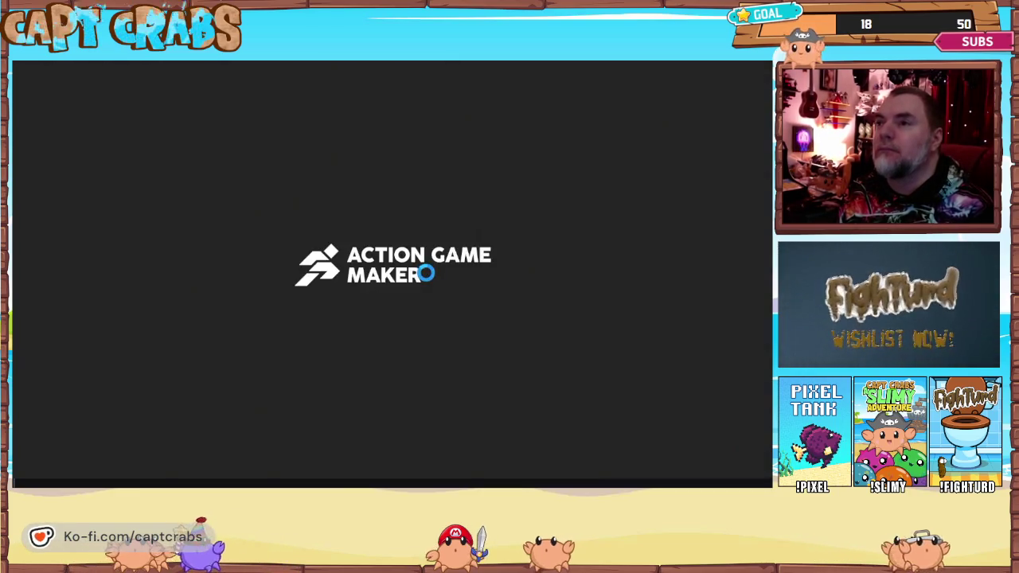
# - Walk right to the octopus, stop the playtest, and switch to Pixel Game Maker MV
pyautogui.press('Right')
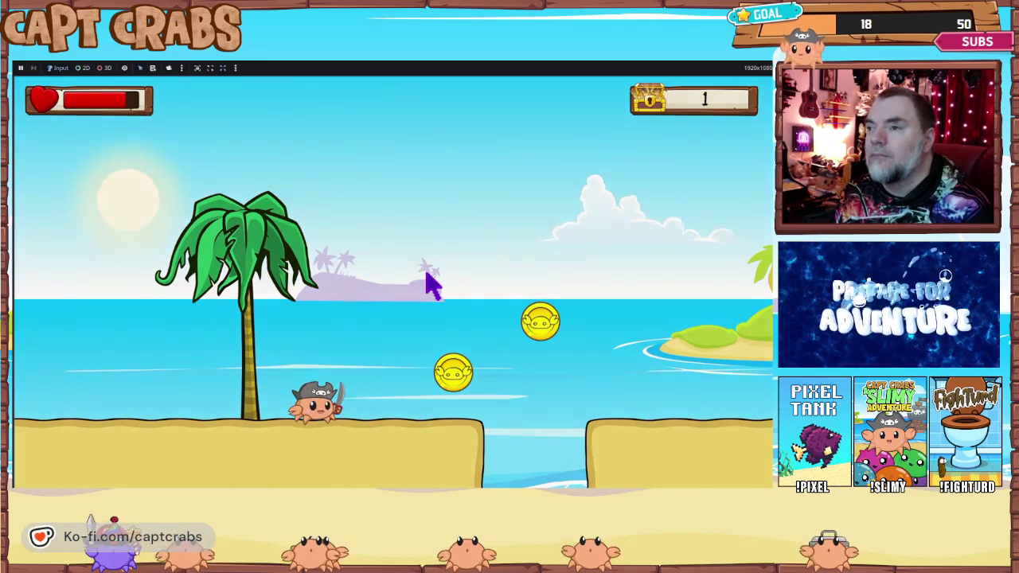
pyautogui.press('Escape')
pyautogui.press('Return')
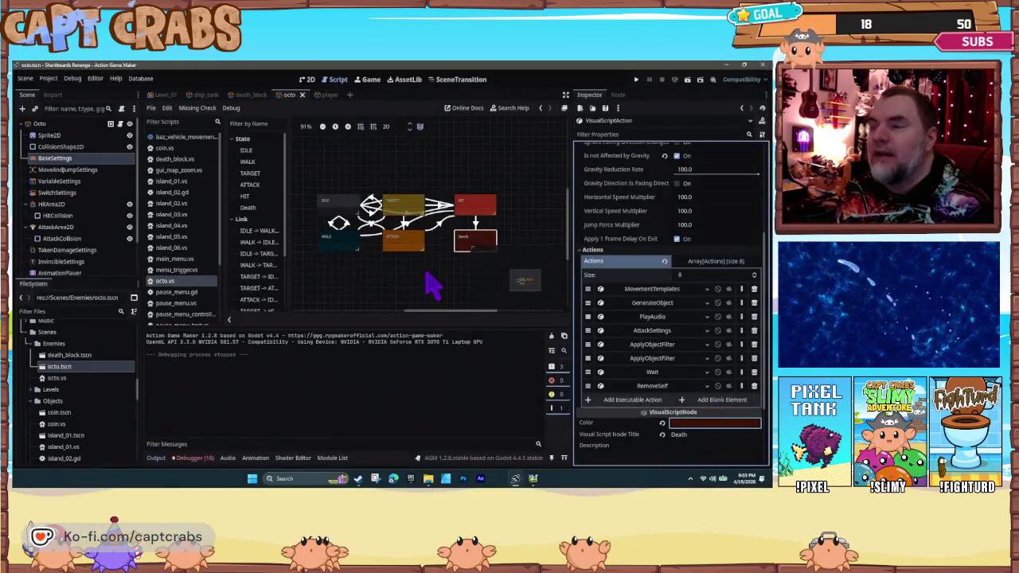
pyautogui.hotkey('alt', 'Tab')
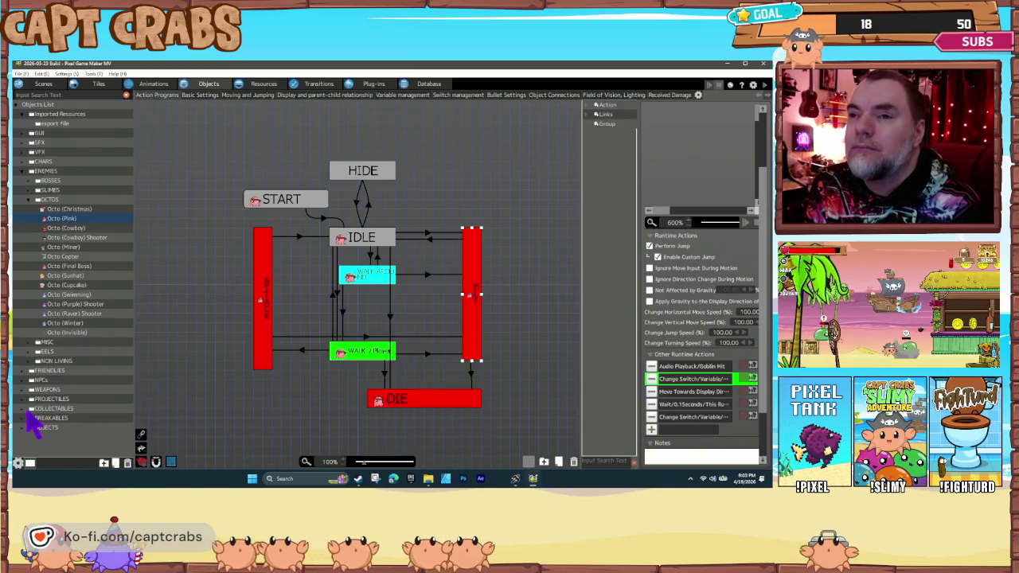
# - Open the Coin (Chest) object's action program and view its Template Move Settings
pyautogui.click(25, 413)
pyautogui.scroll(-5, 82, 417)
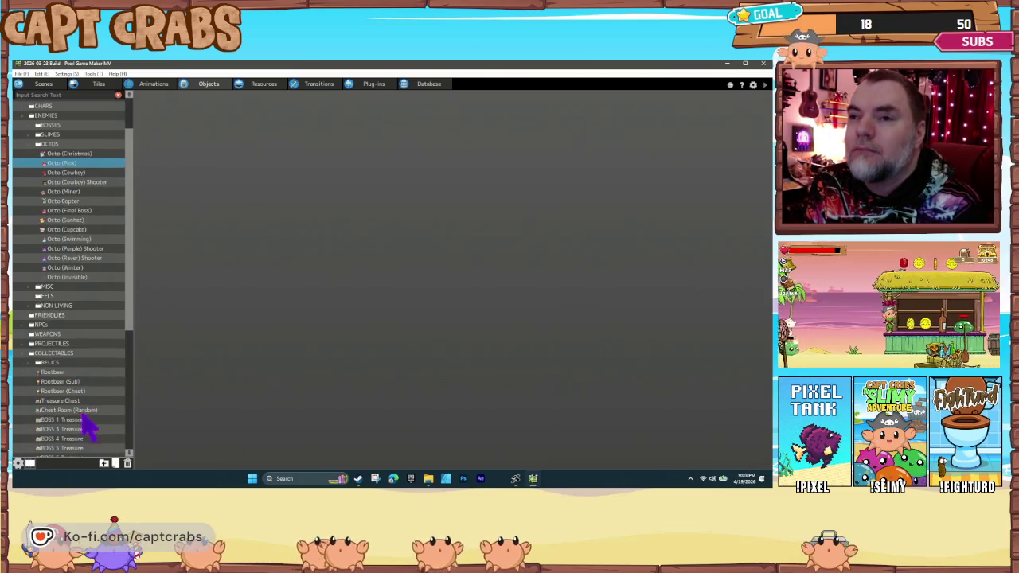
pyautogui.scroll(-4, 103, 434)
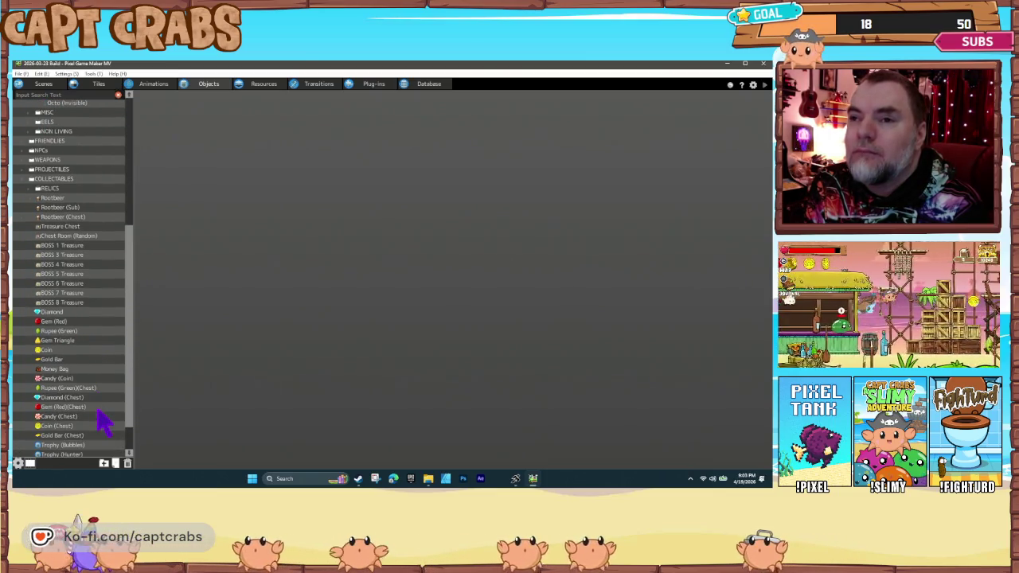
pyautogui.click(80, 426)
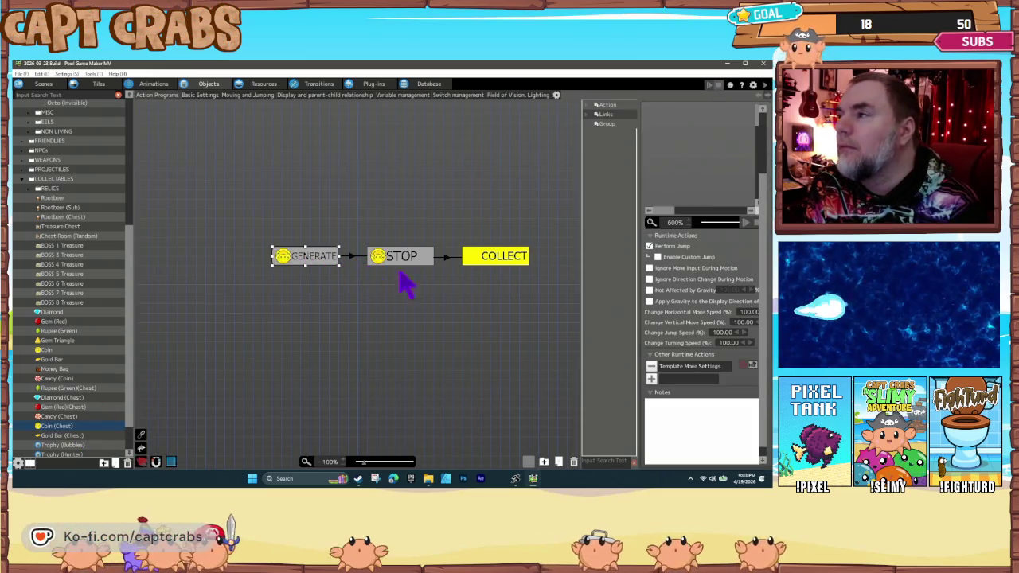
pyautogui.doubleClick(682, 367)
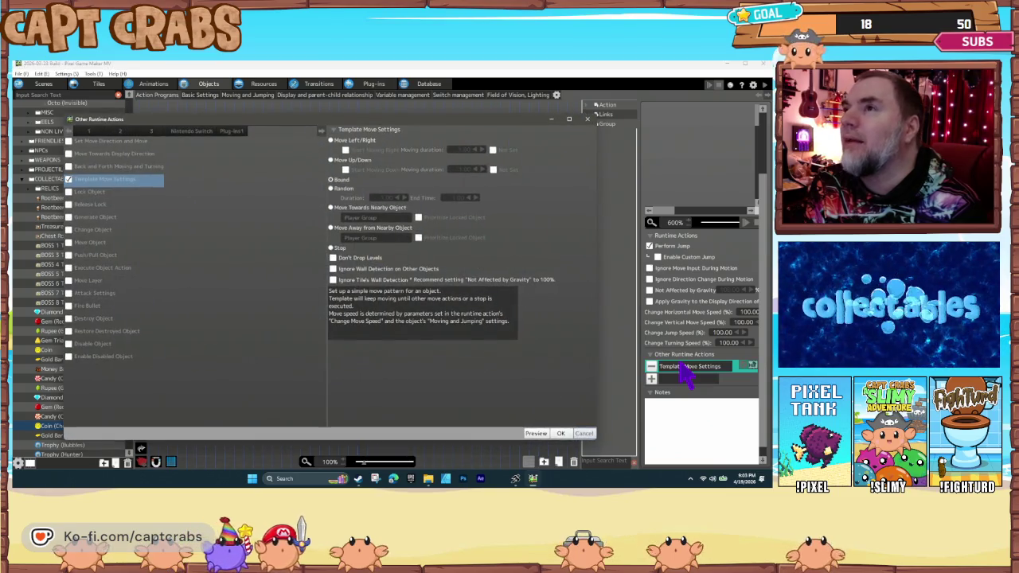
pyautogui.click(590, 435)
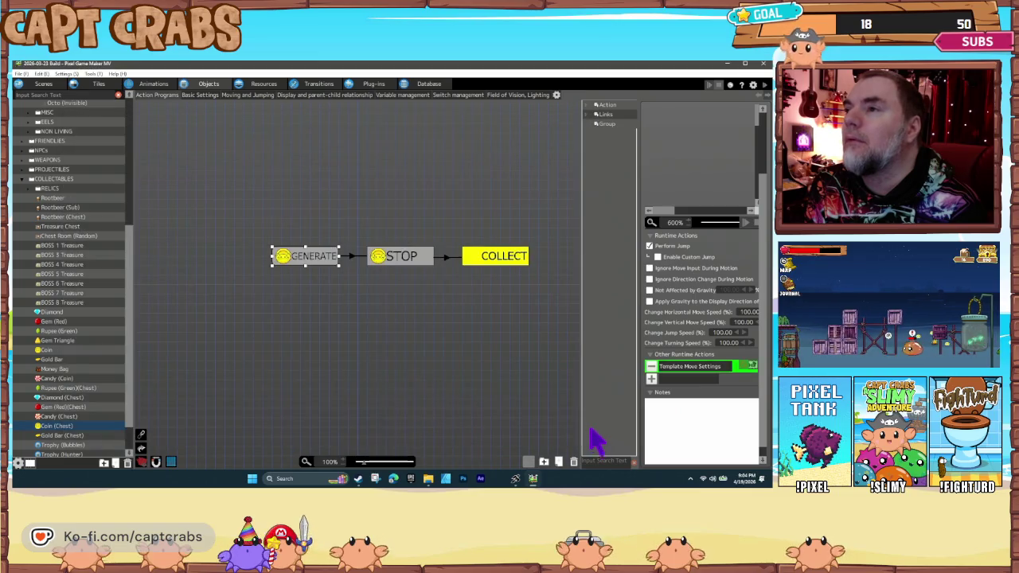
# - Inspect the GENERATE→STOP link and STOP's template move settings, then return to Action Game Maker
pyautogui.click(304, 262)
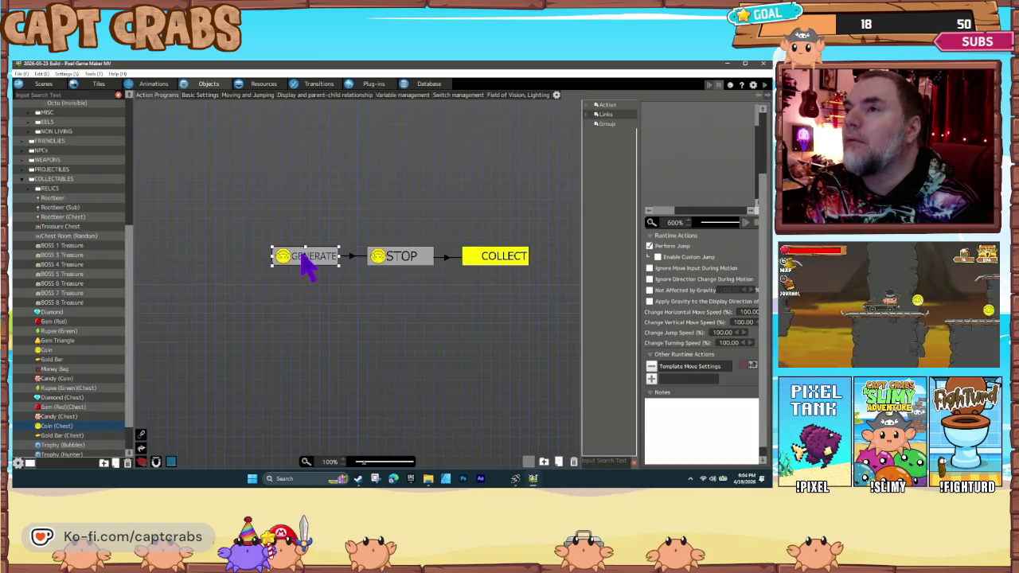
pyautogui.click(350, 258)
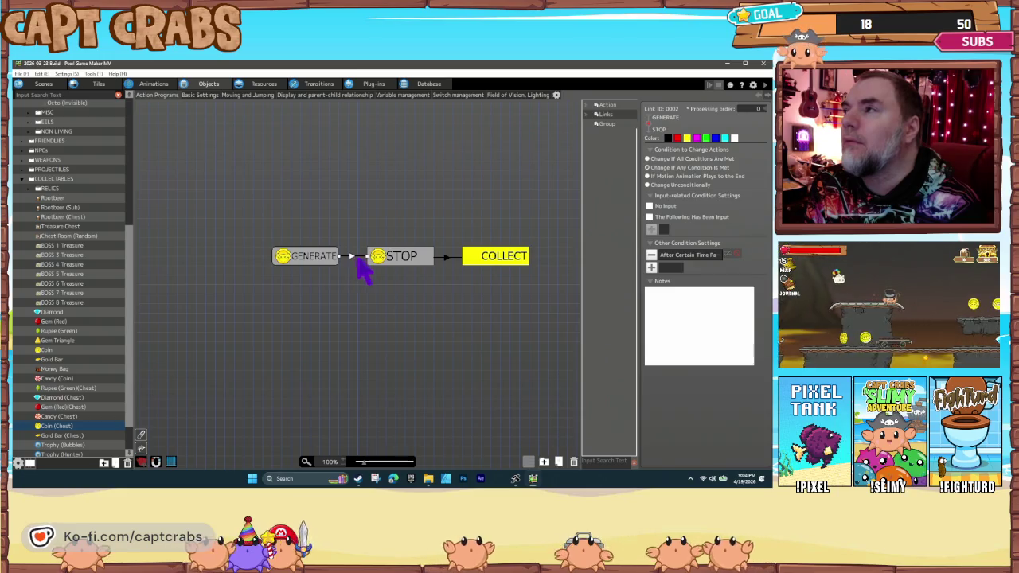
pyautogui.click(404, 271)
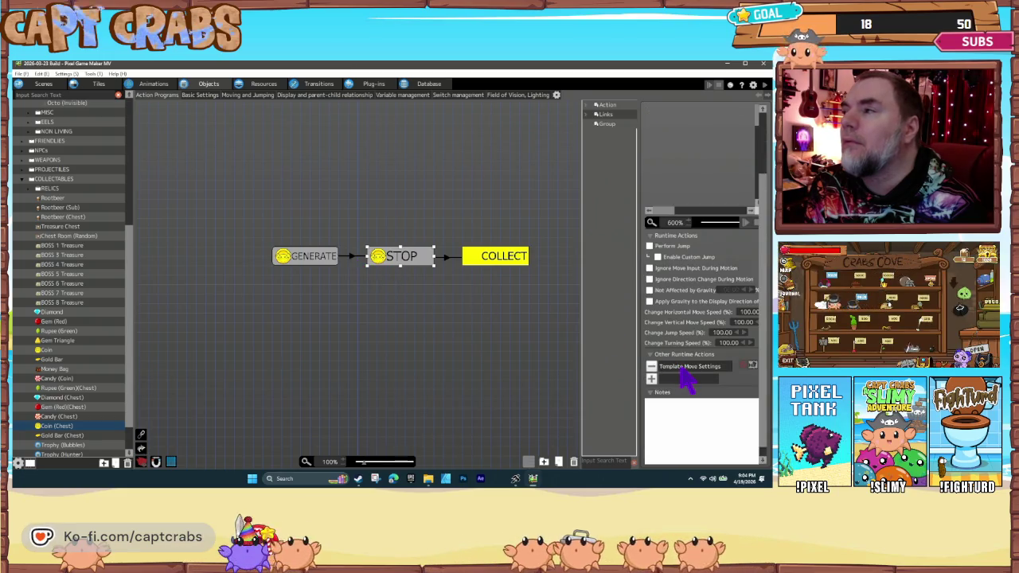
pyautogui.doubleClick(683, 368)
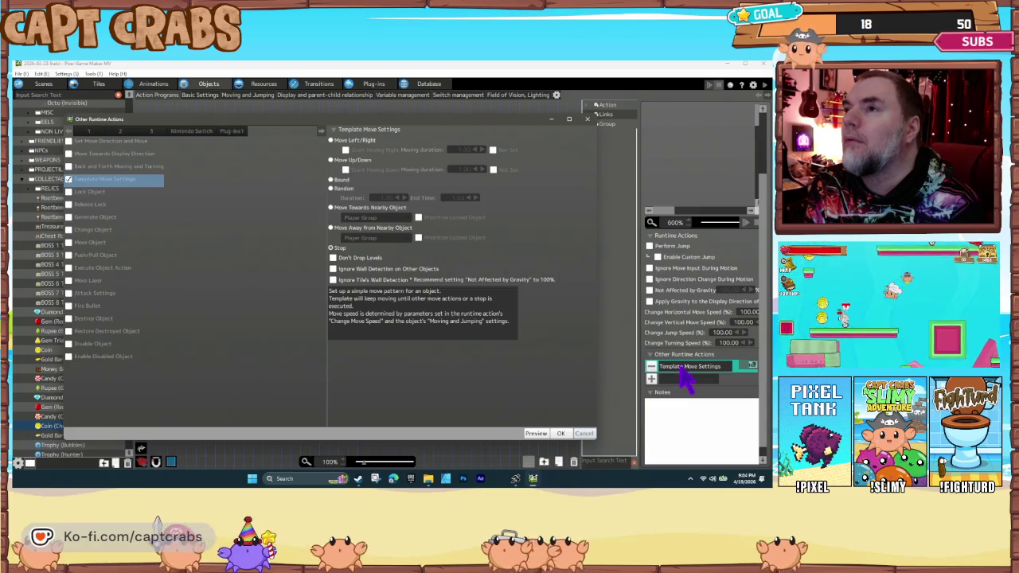
pyautogui.click(564, 433)
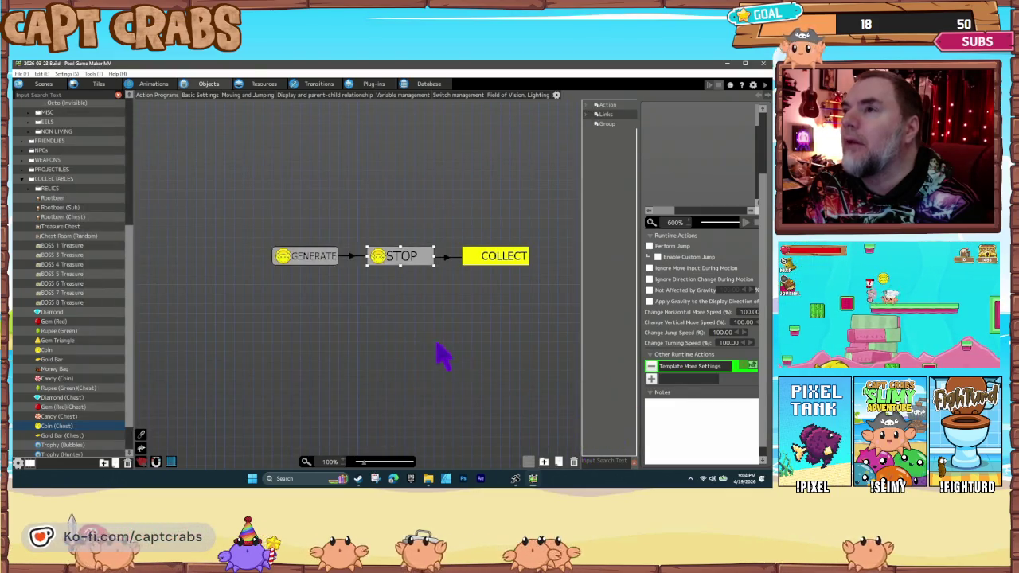
pyautogui.click(374, 322)
pyautogui.hotkey('alt', 'Tab')
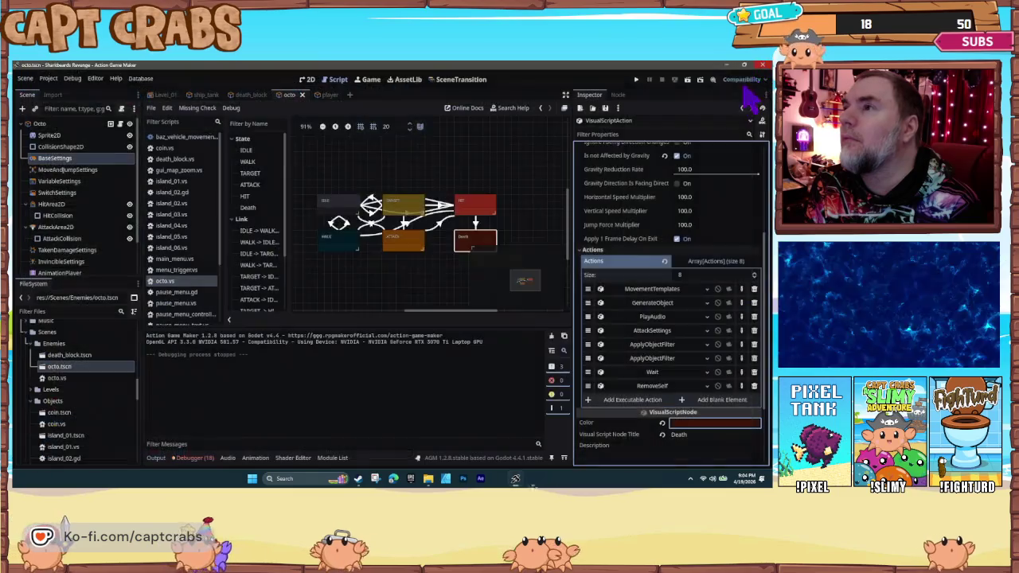
# - Duplicate coin.tscn as coin_collect.tscn
pyautogui.scroll(-3, 84, 370)
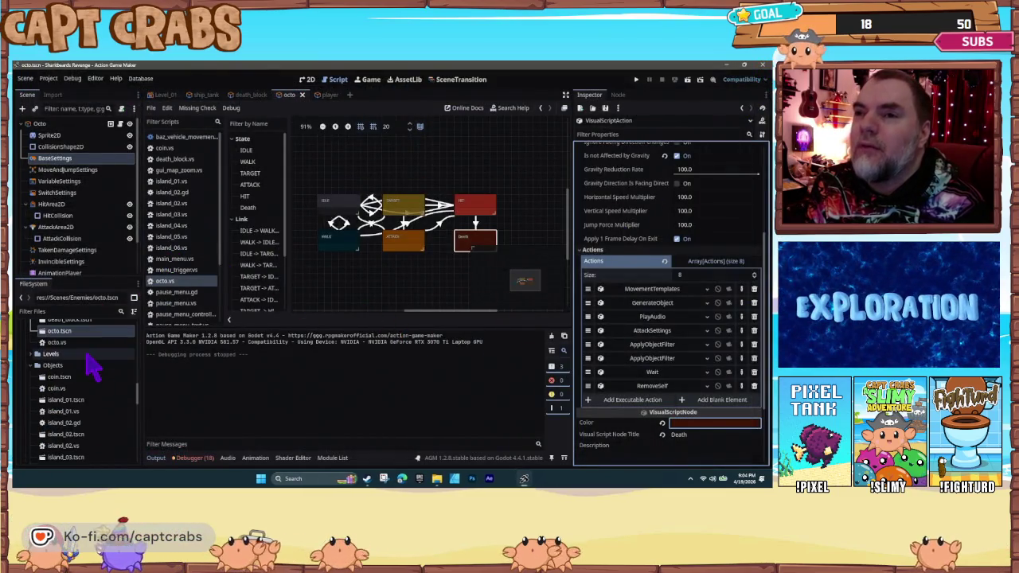
pyautogui.click(71, 359)
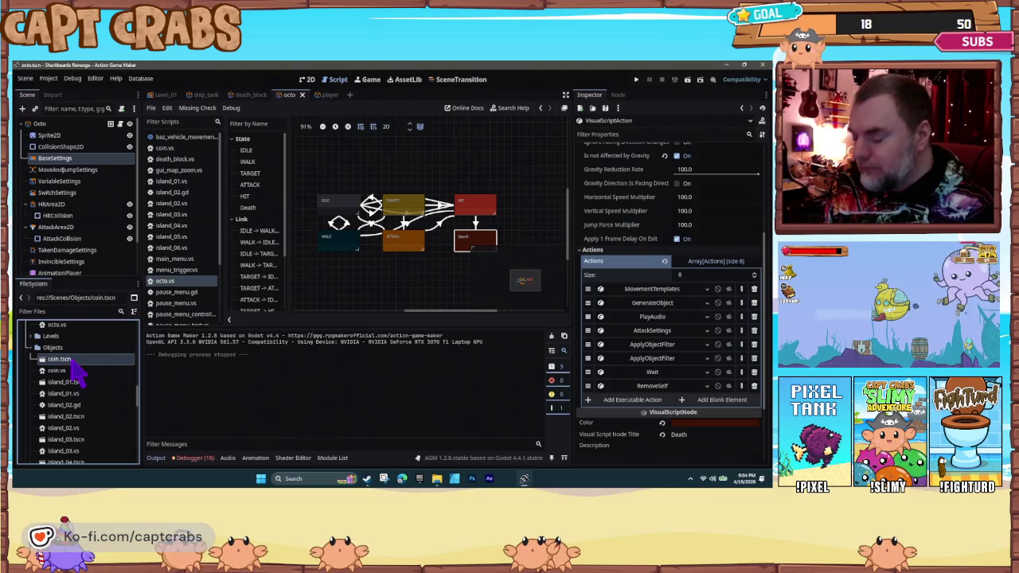
pyautogui.hotkey('ctrl', 'd')
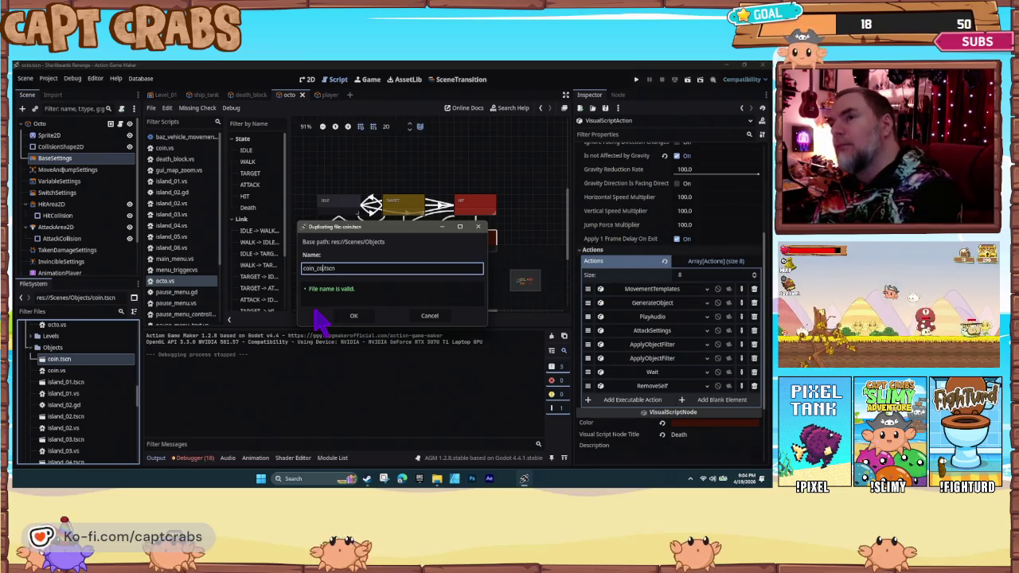
pyautogui.click(316, 313)
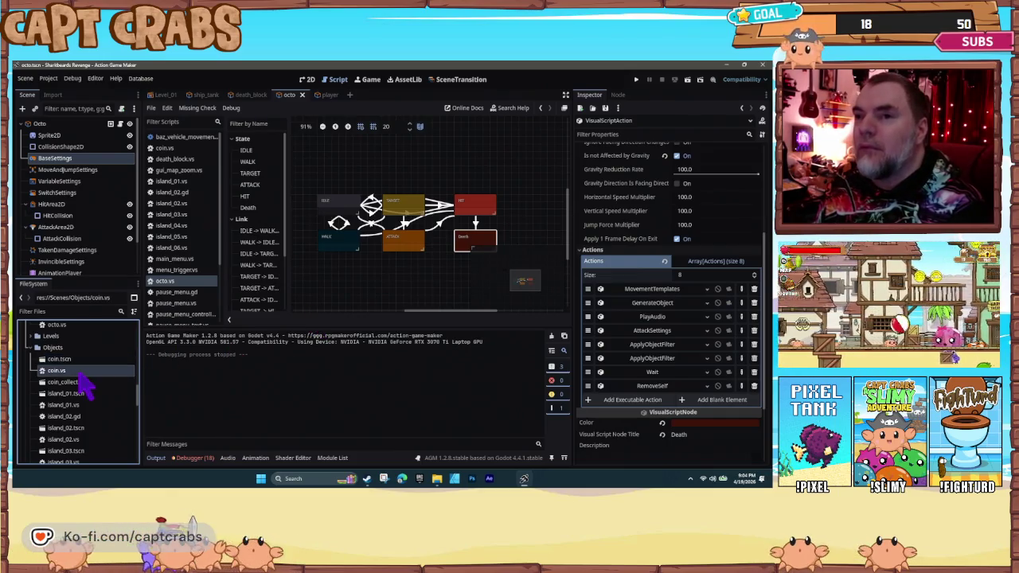
# - Duplicate coin.vs as coin_collect.vs and open the coin_collect scene
pyautogui.hotkey('ctrl', 'd')
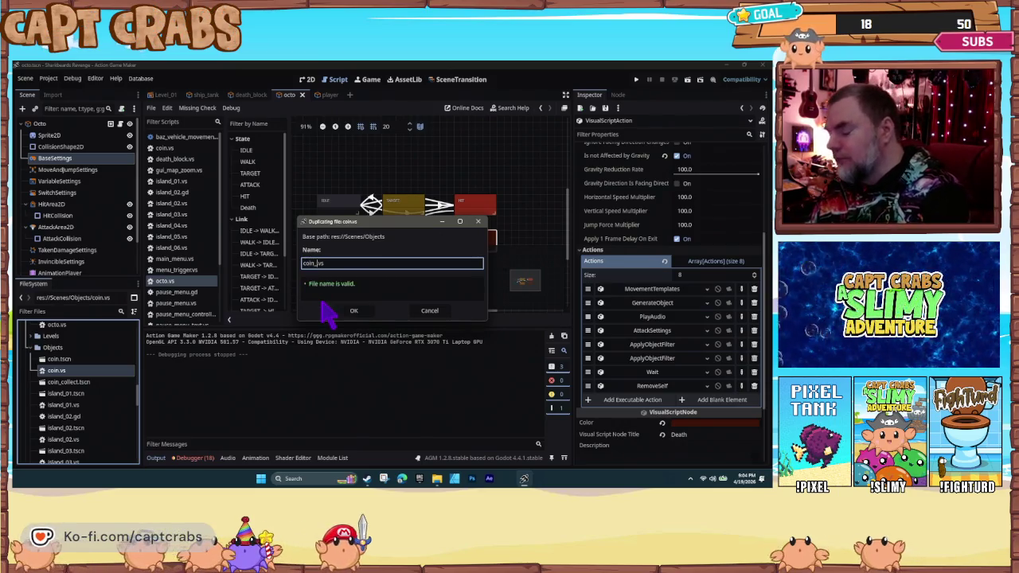
pyautogui.write('_collect')
pyautogui.click(325, 313)
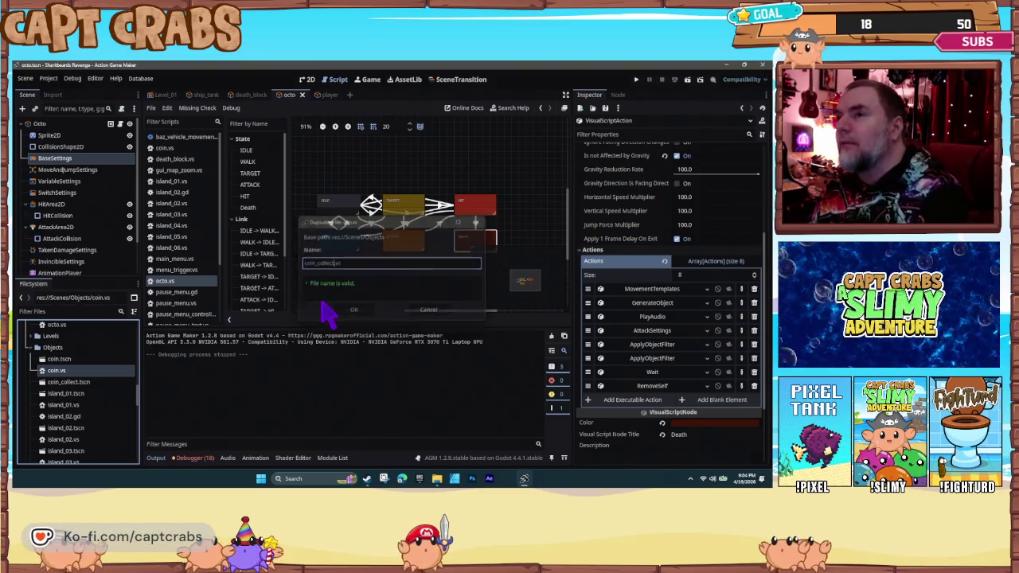
pyautogui.scroll(-3, 109, 421)
pyautogui.scroll(-3, 87, 450)
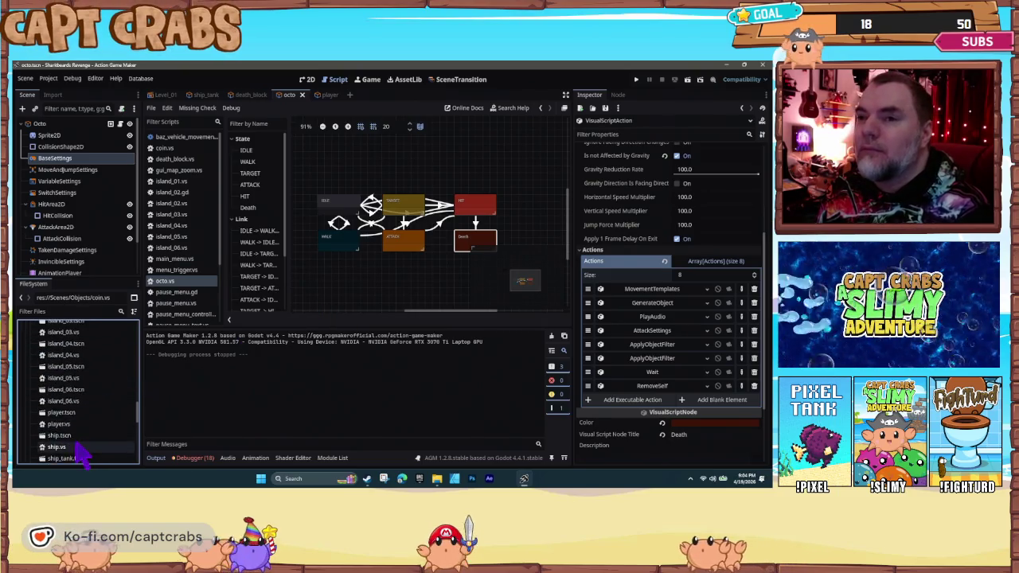
pyautogui.scroll(5, 88, 434)
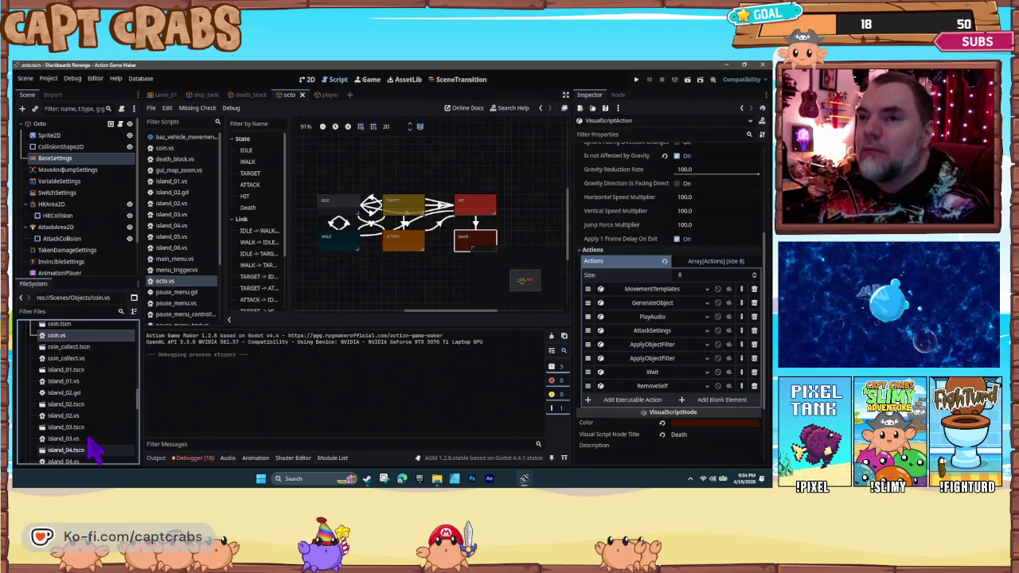
pyautogui.doubleClick(70, 384)
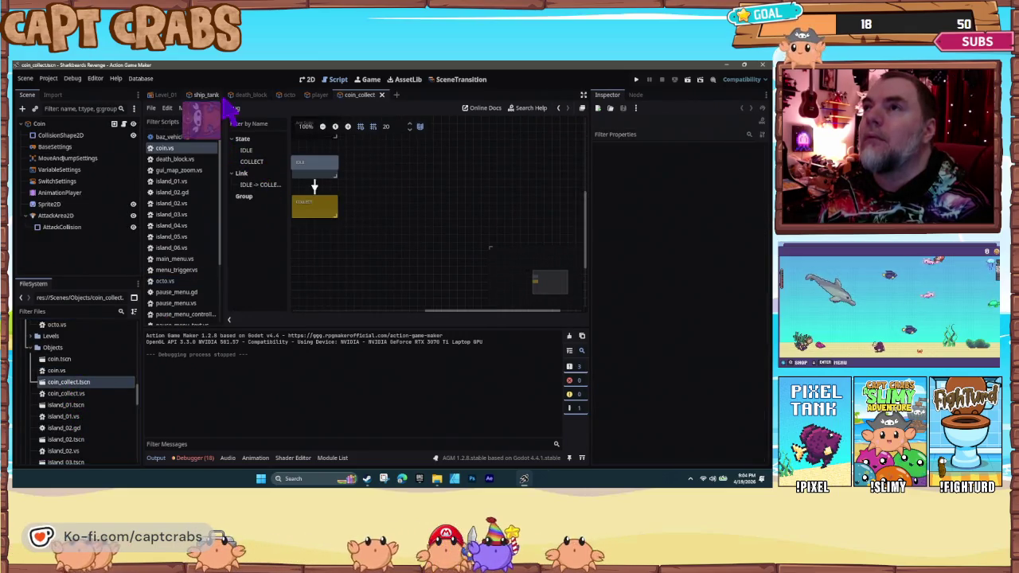
# - Swap the Coin root's coin.vs script for coin_collect.vs, then select the IDLE state
pyautogui.click(306, 80)
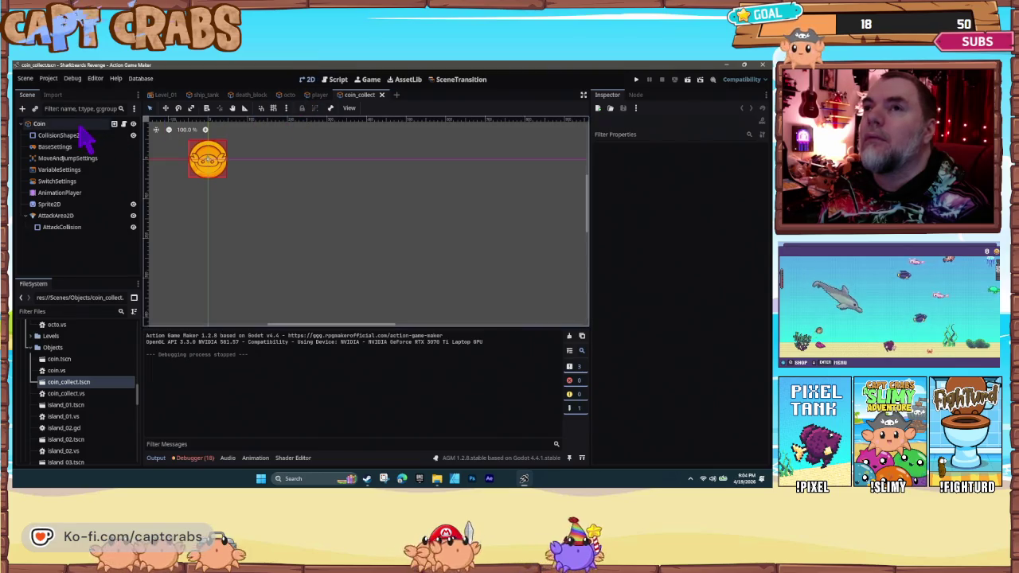
pyautogui.click(39, 123)
pyautogui.click(122, 108)
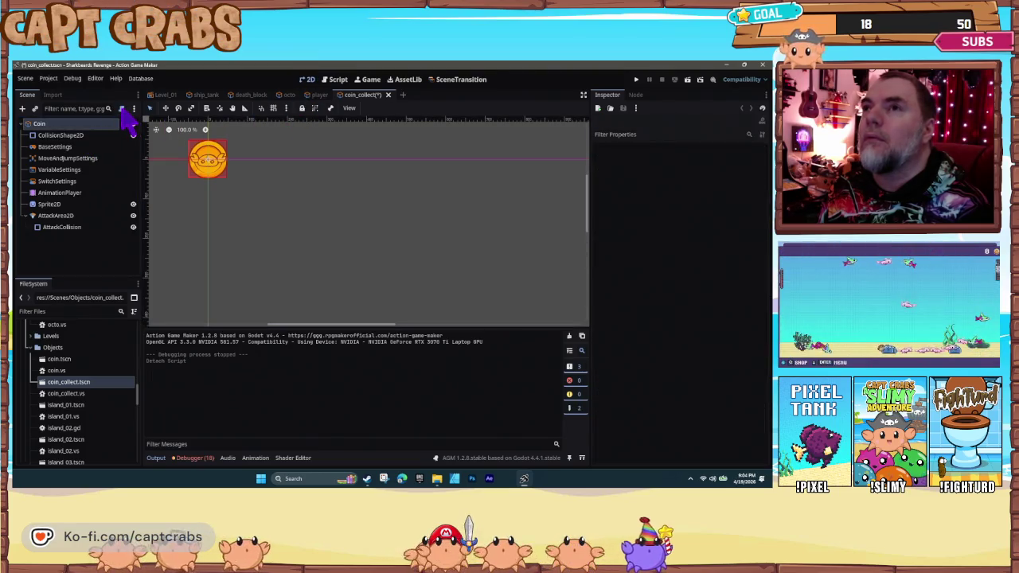
pyautogui.click(122, 109)
pyautogui.click(355, 339)
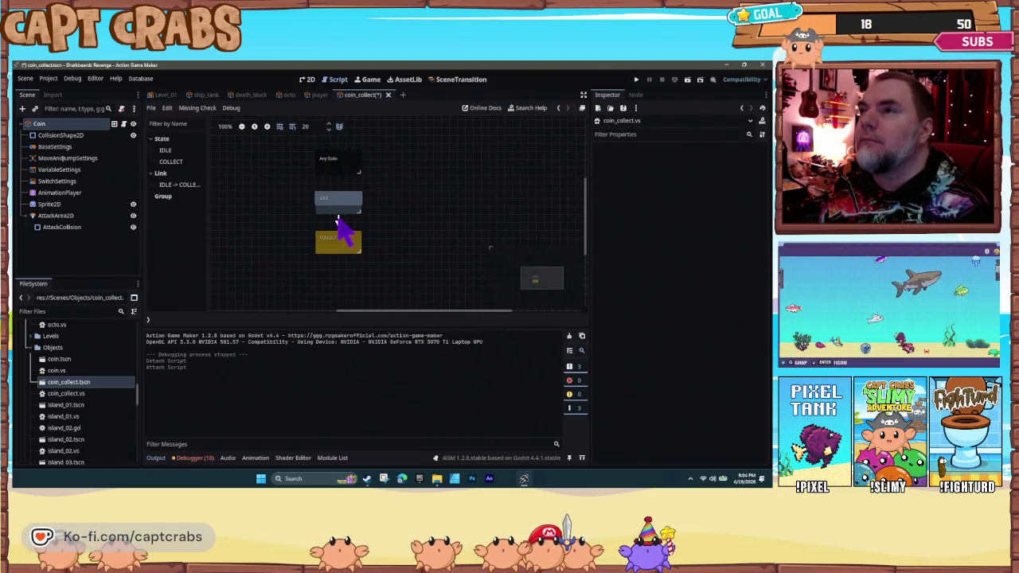
pyautogui.click(338, 210)
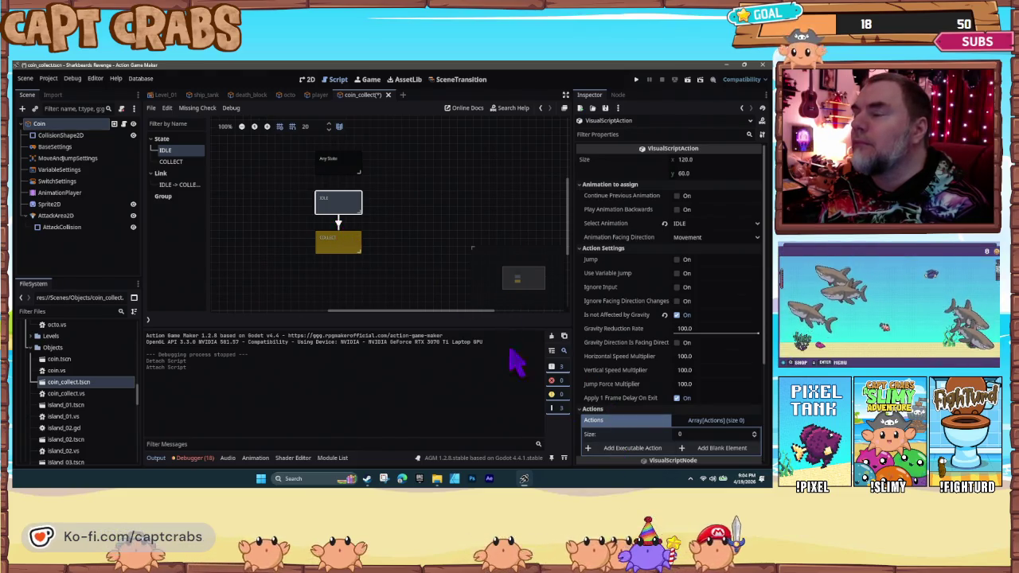
# - Compare the MoveObject, ChangeObject, InitializeObject and ChangeAction options in the action list
pyautogui.click(637, 450)
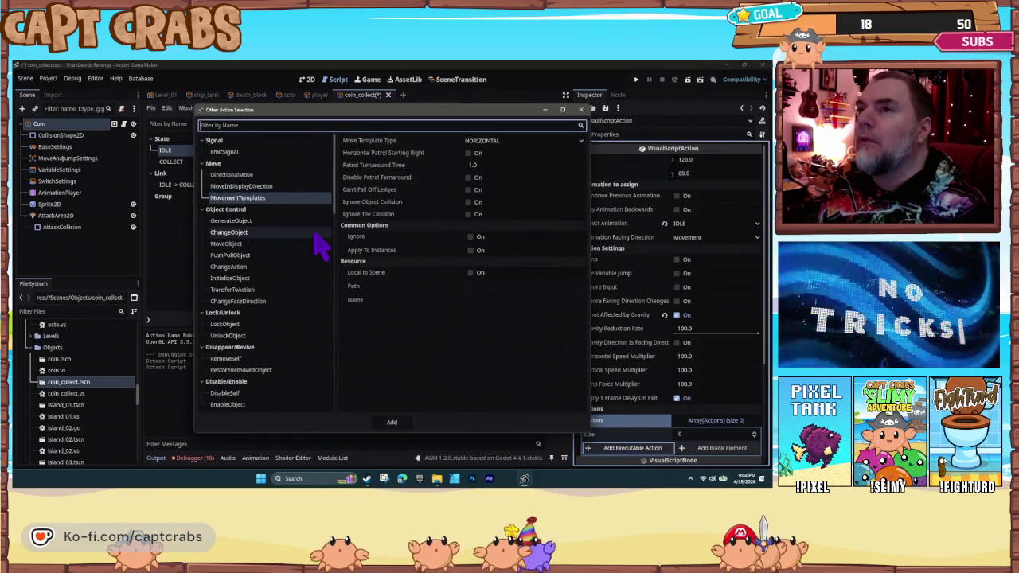
pyautogui.click(271, 243)
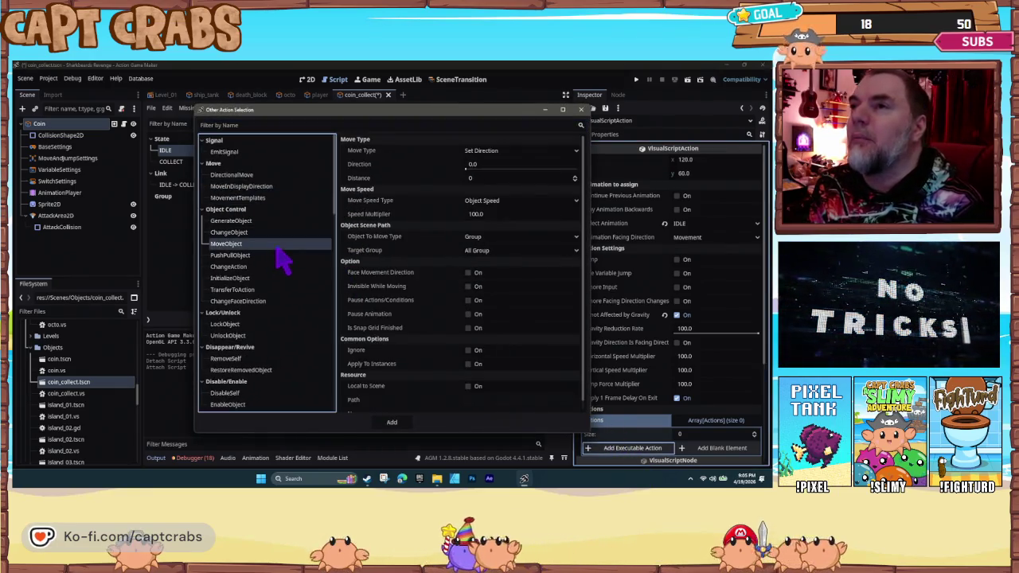
pyautogui.click(487, 152)
pyautogui.click(510, 163)
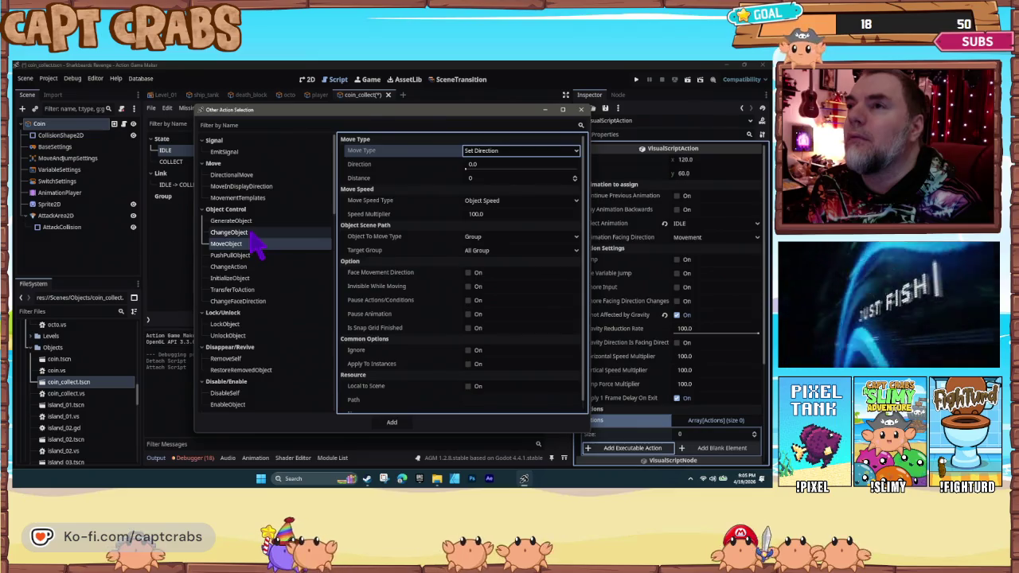
pyautogui.click(255, 235)
pyautogui.click(261, 243)
pyautogui.click(509, 151)
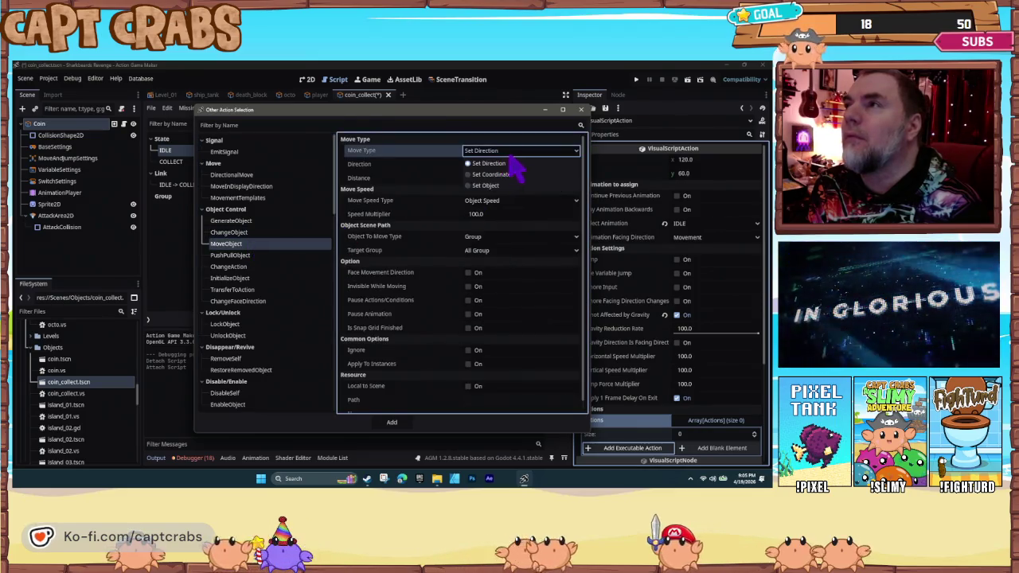
pyautogui.click(511, 185)
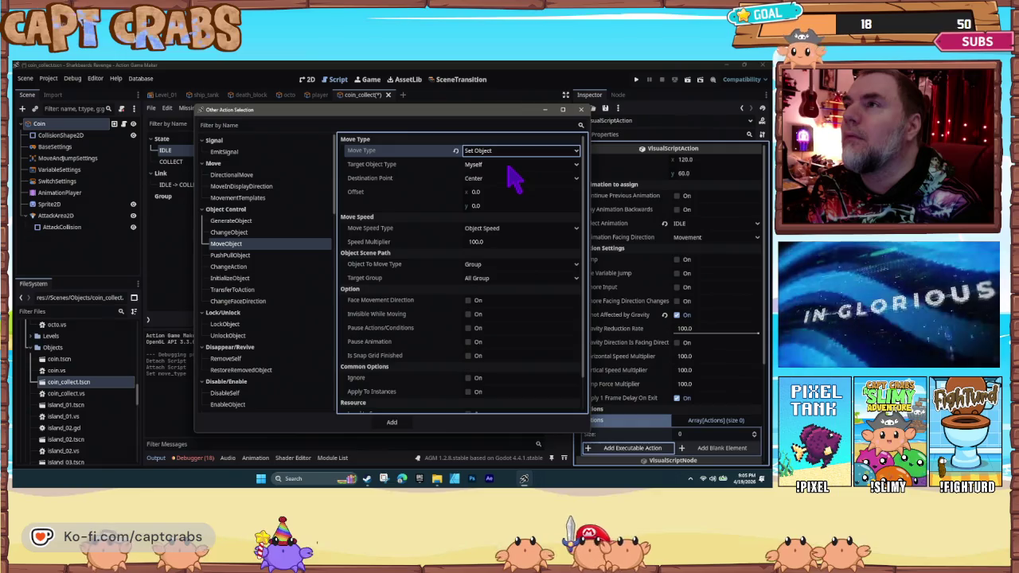
pyautogui.click(504, 178)
pyautogui.click(508, 191)
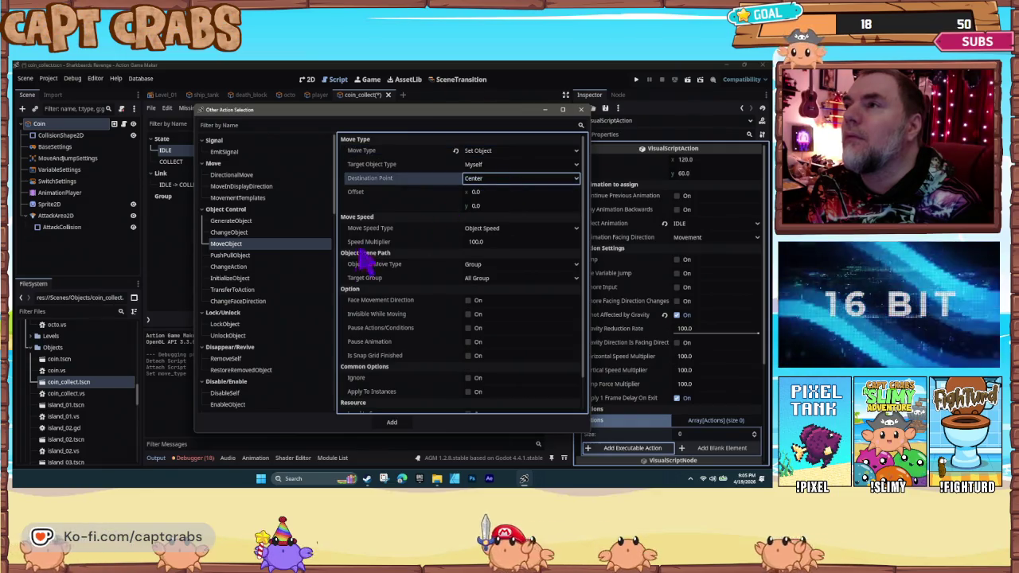
pyautogui.click(261, 279)
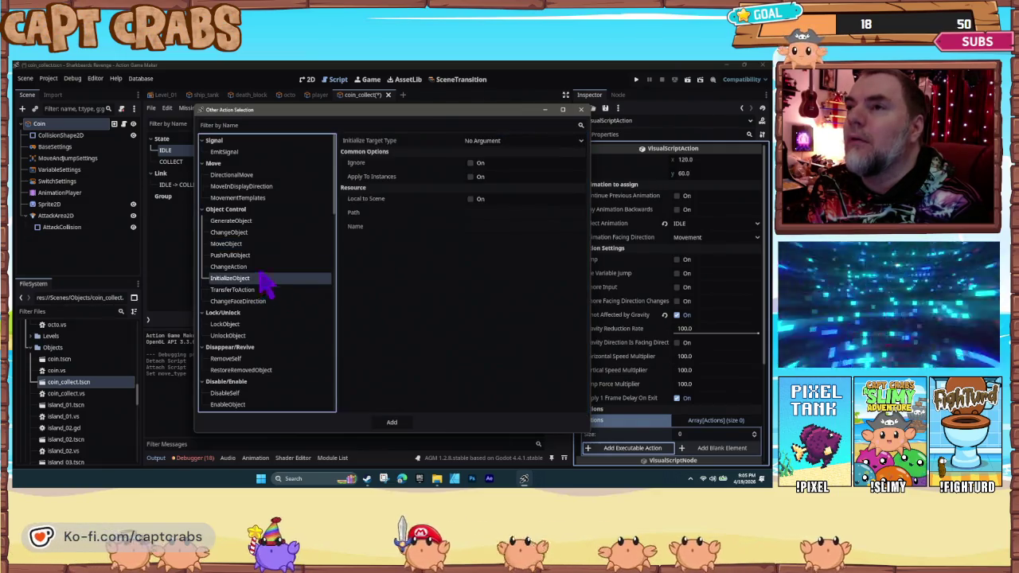
pyautogui.click(263, 267)
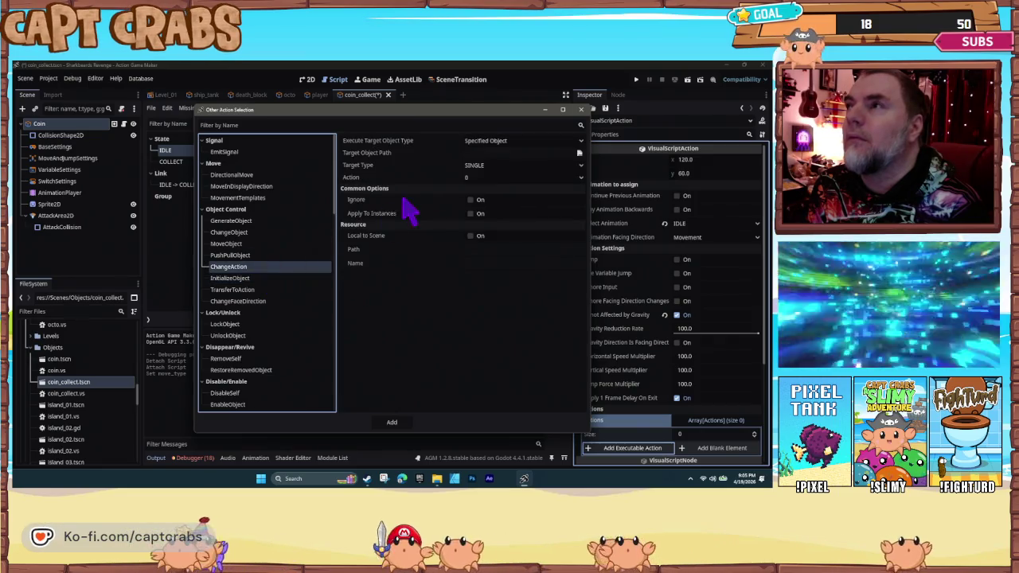
# - Add a MovementTemplates action with template type BOUND to IDLE
pyautogui.click(262, 198)
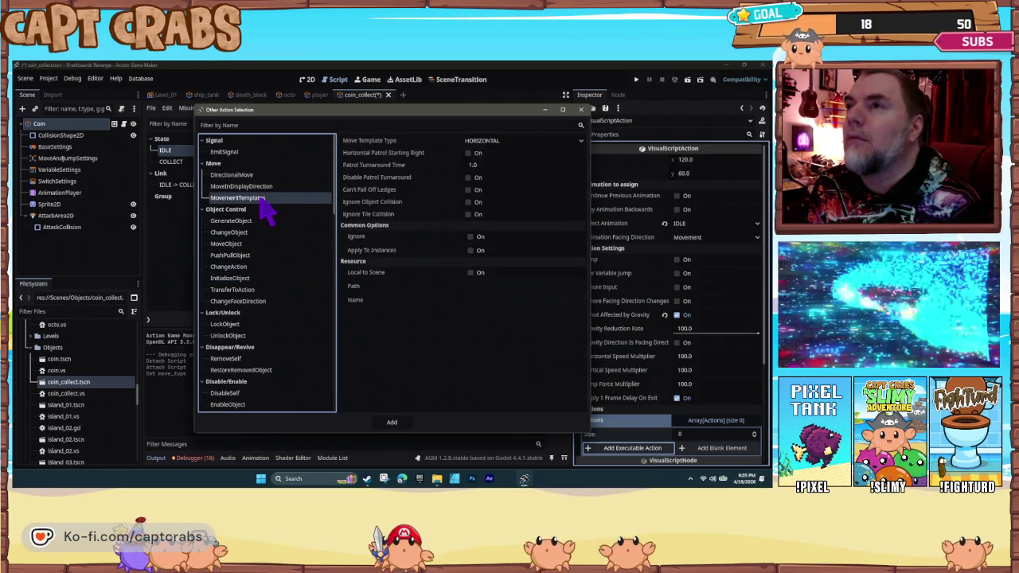
pyautogui.click(486, 143)
pyautogui.click(489, 175)
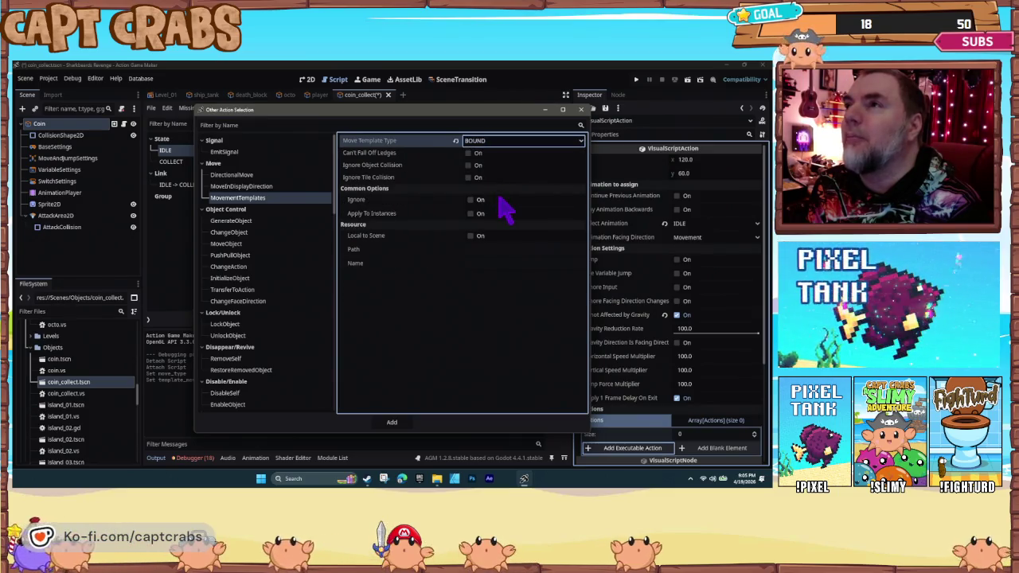
pyautogui.click(384, 423)
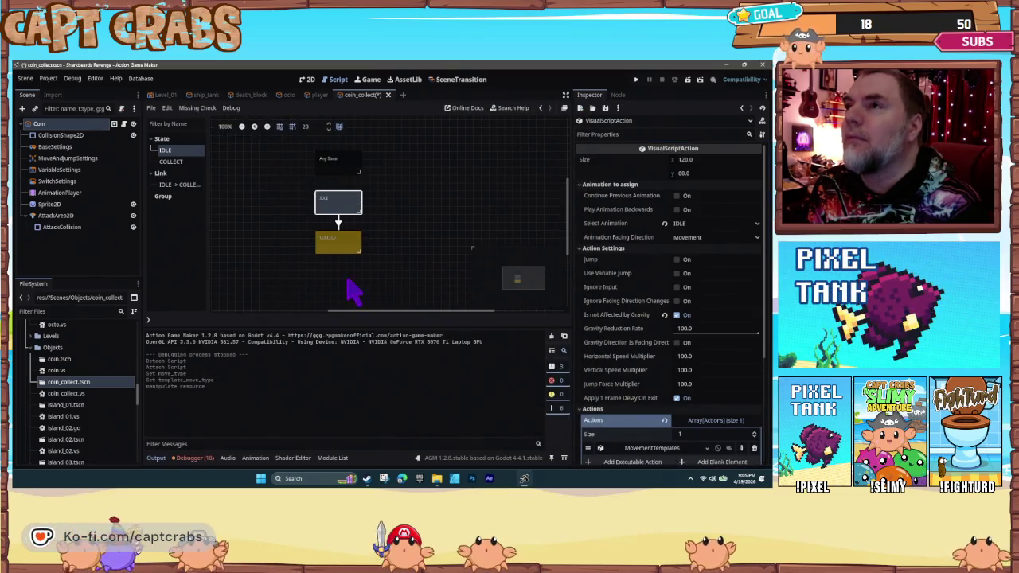
# - Set the Octo Death state's GenerateObject path to coin_collect.tscn and start a playtest
pyautogui.click(293, 96)
pyautogui.click(398, 242)
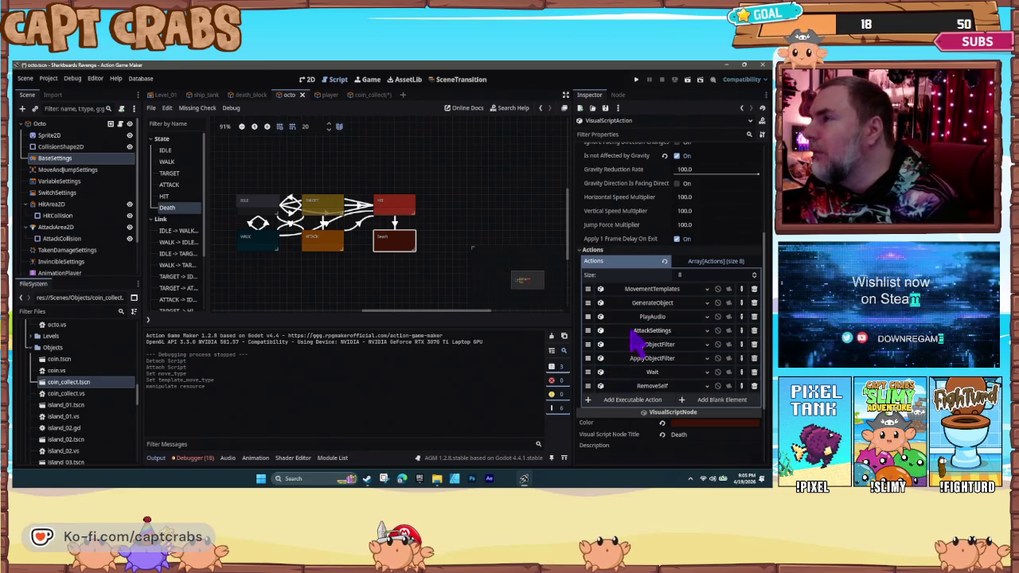
pyautogui.click(653, 303)
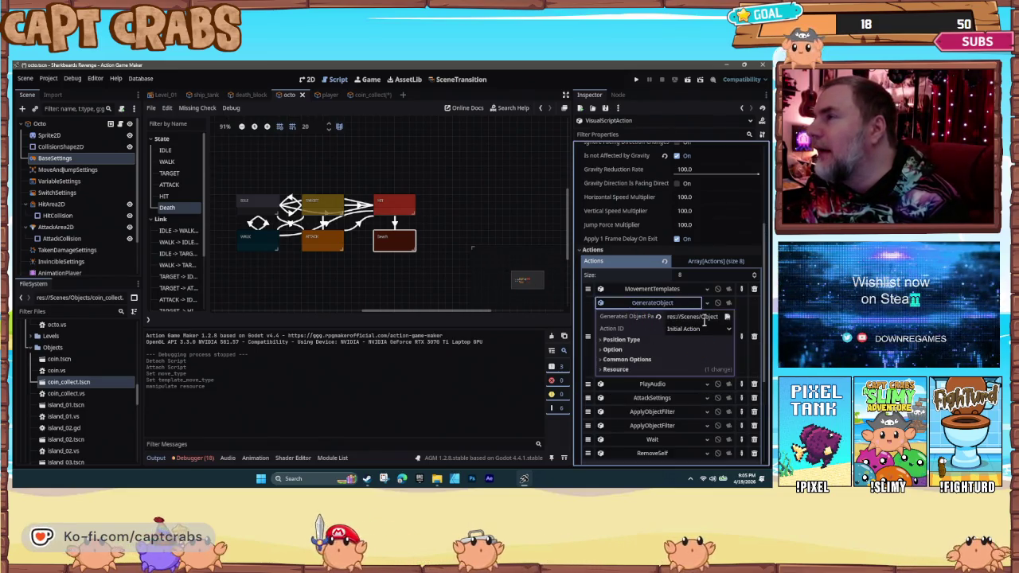
pyautogui.click(727, 316)
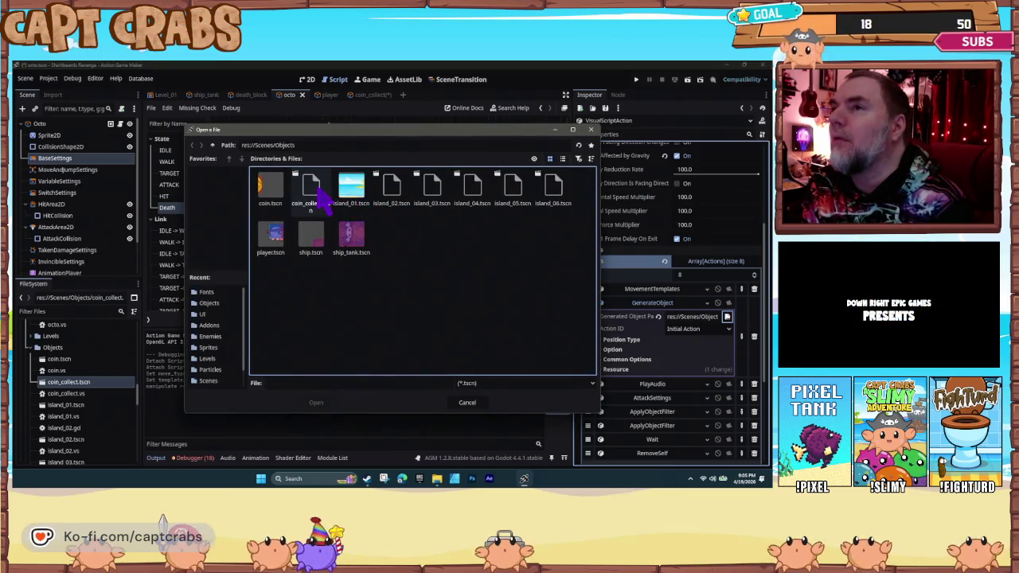
pyautogui.doubleClick(317, 192)
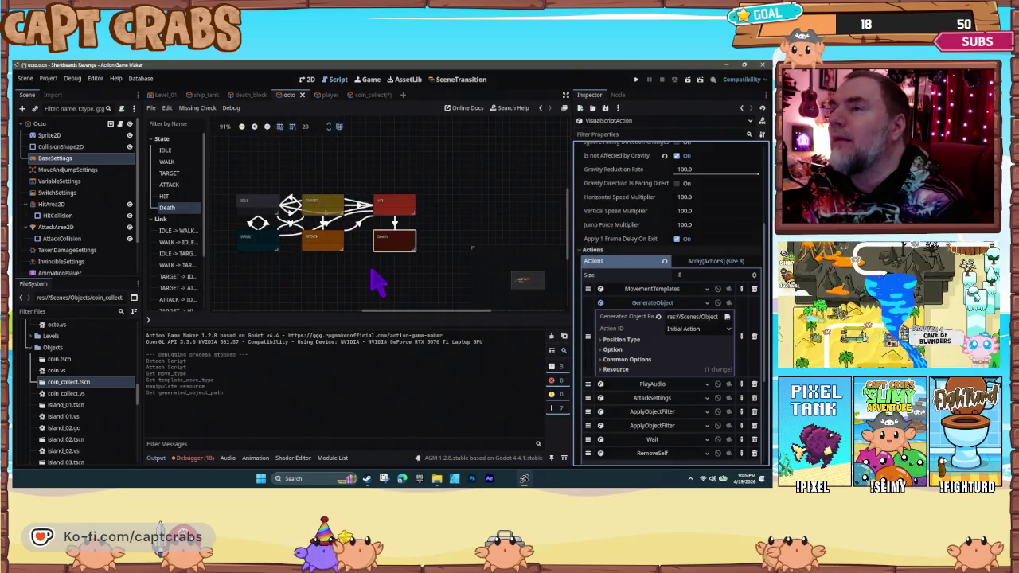
pyautogui.click(378, 280)
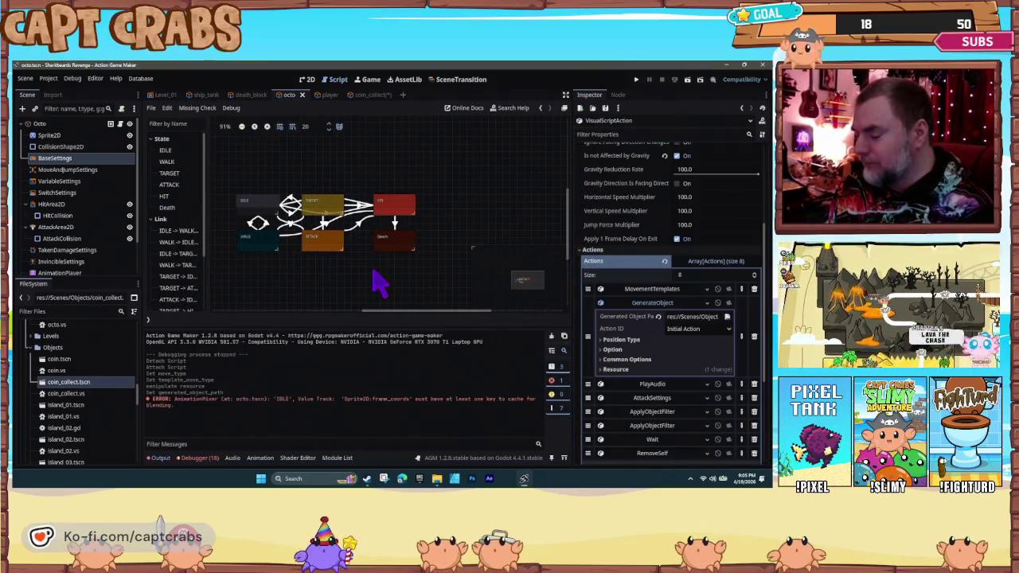
pyautogui.press('F5')
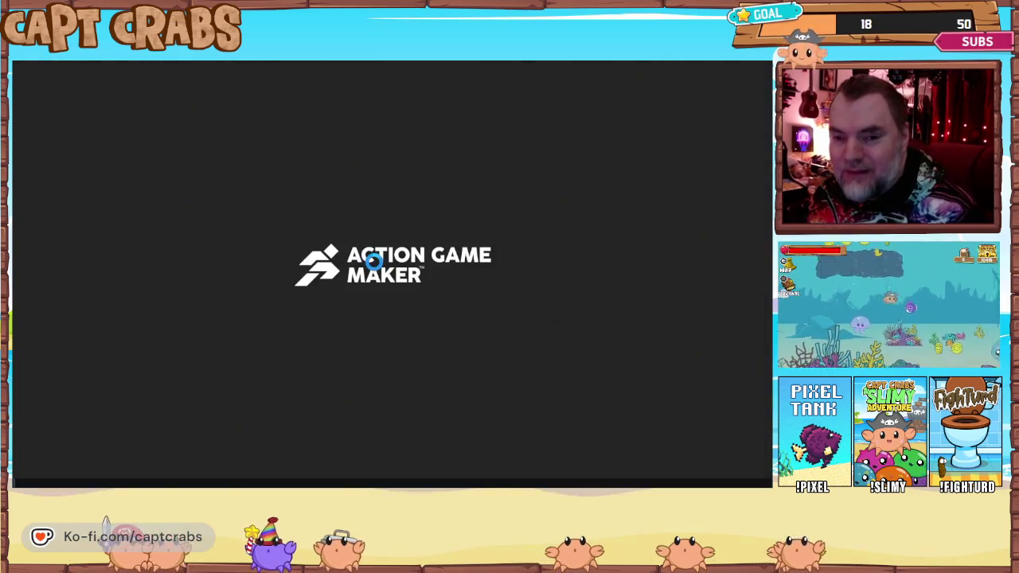
pyautogui.press('Right')
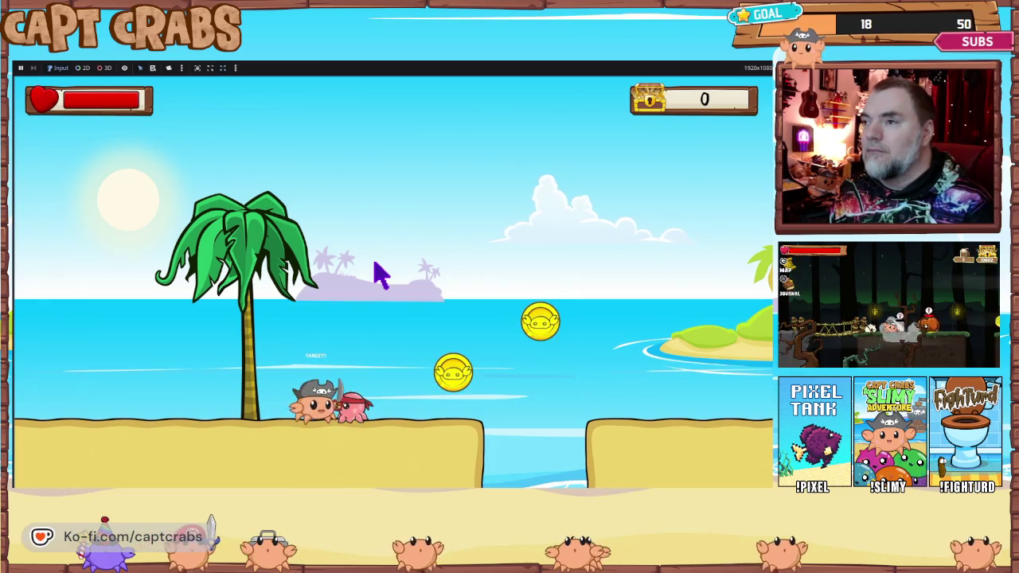
pyautogui.press('space')
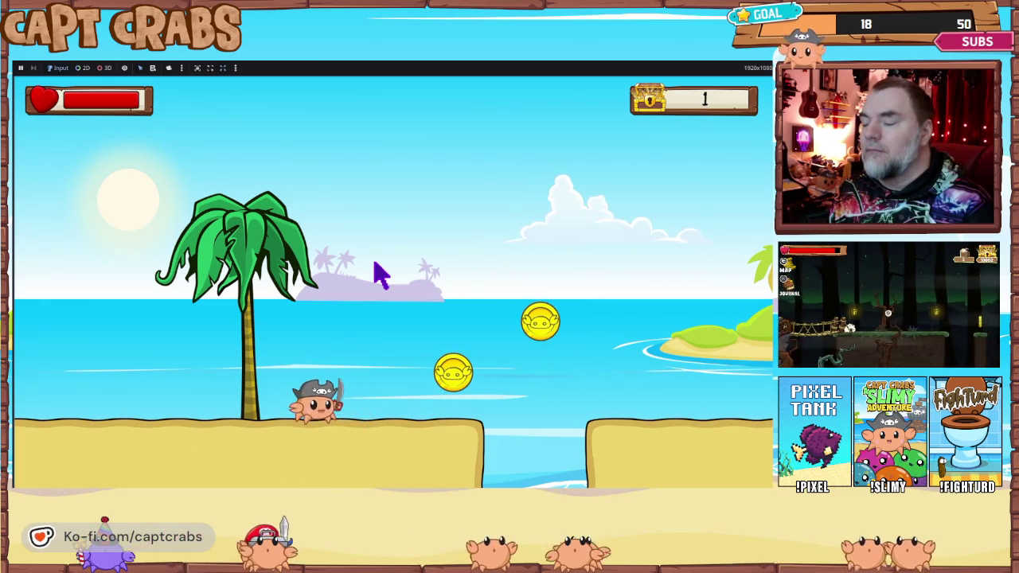
pyautogui.press('Left')
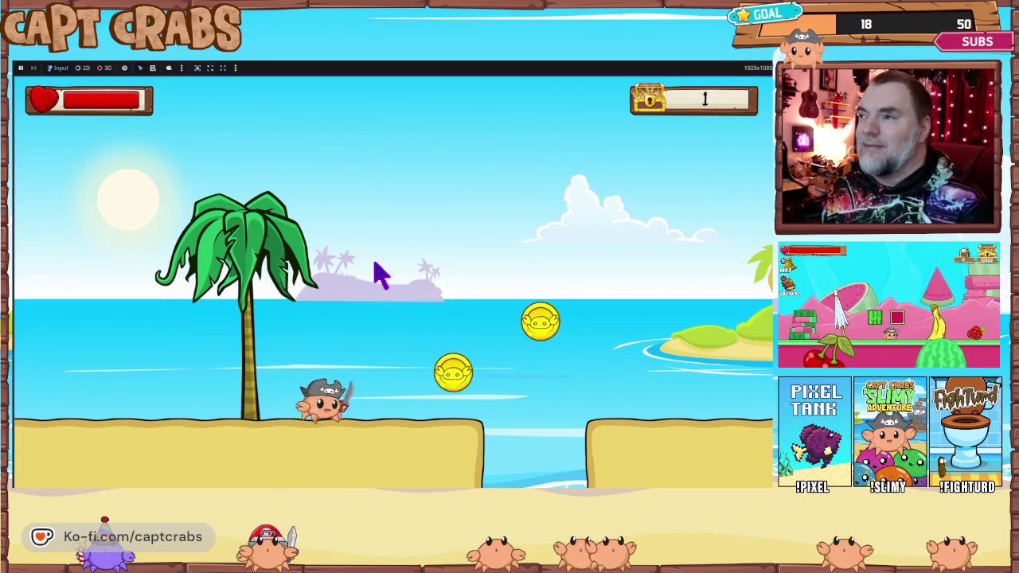
pyautogui.press('space')
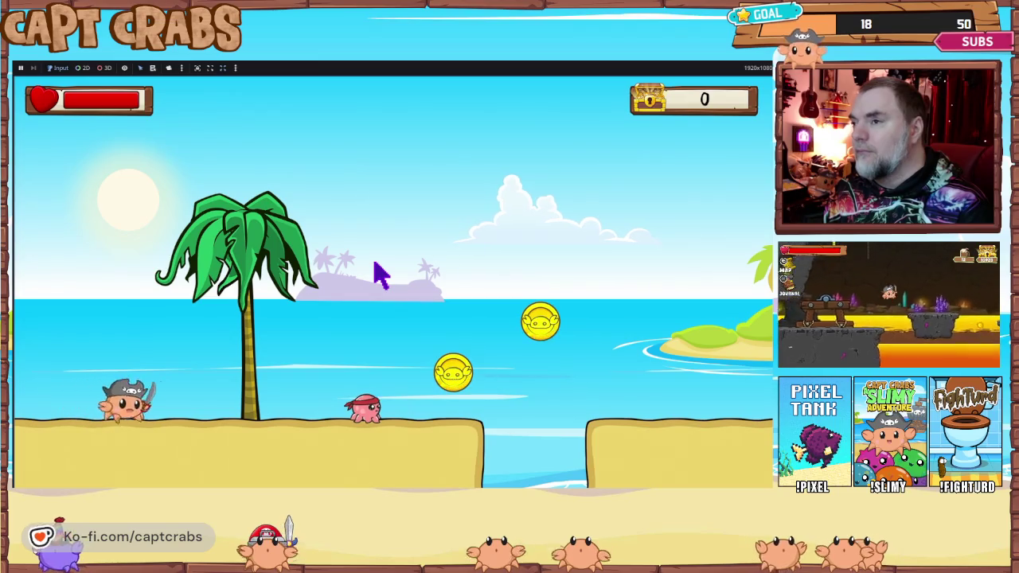
pyautogui.press('Right')
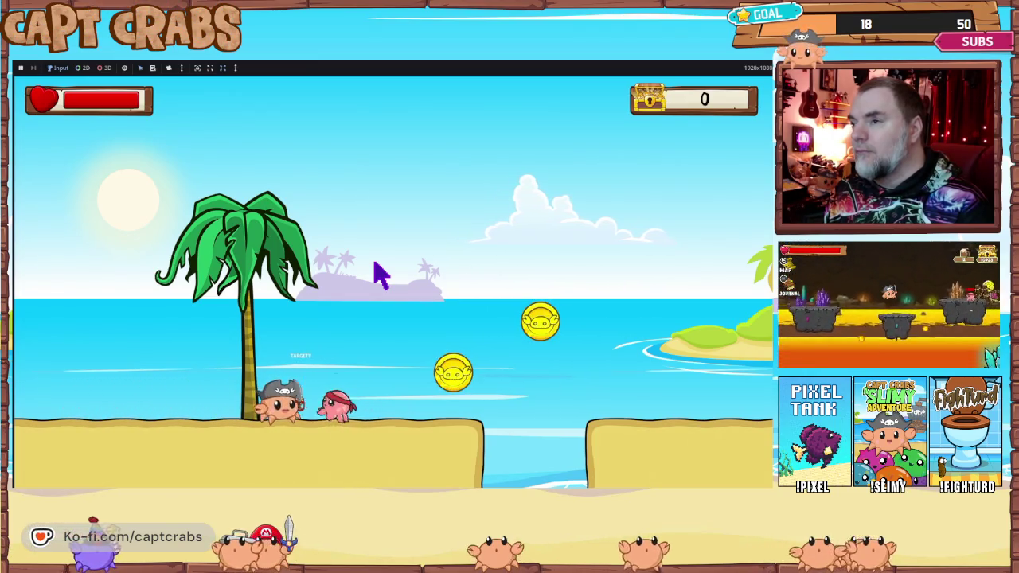
pyautogui.press('x')
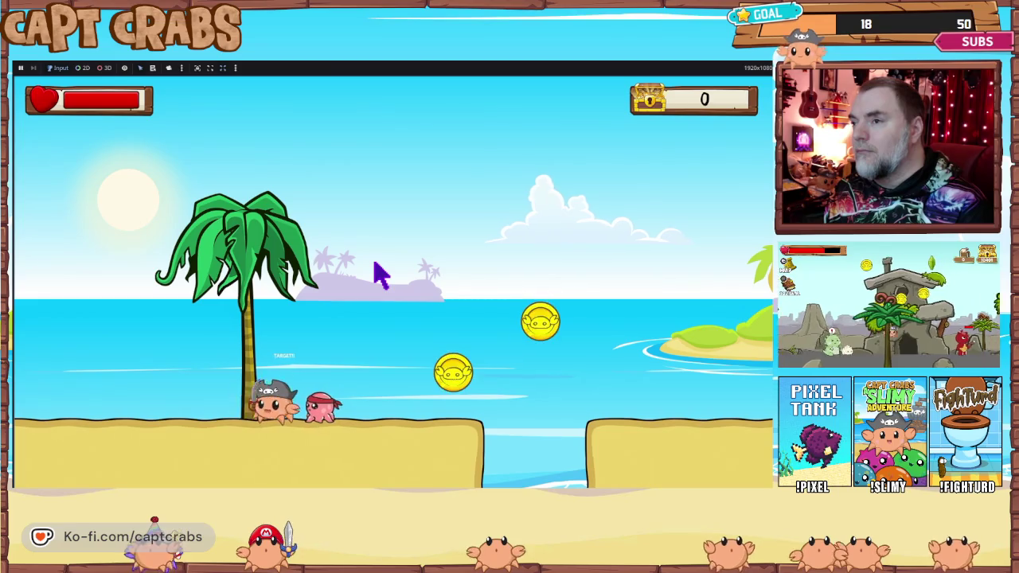
pyautogui.press('x')
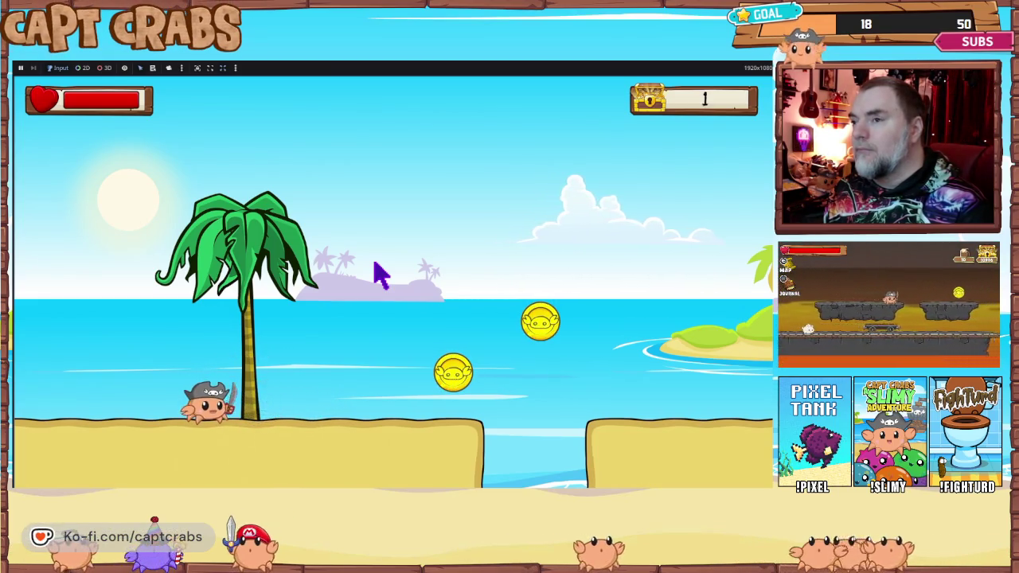
pyautogui.press('Right')
pyautogui.press('space')
pyautogui.press('Right')
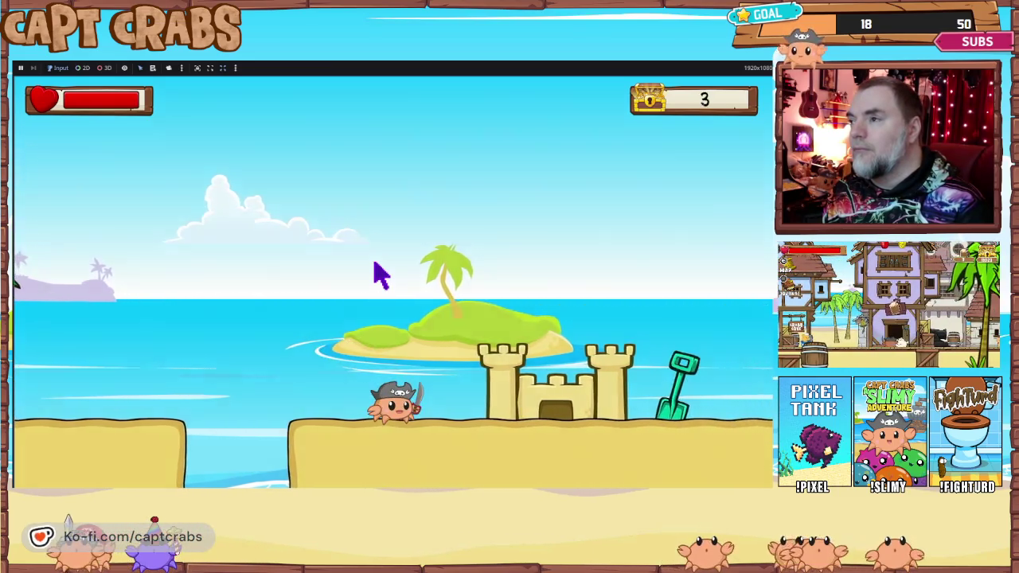
pyautogui.press('Escape')
pyautogui.press('Return')
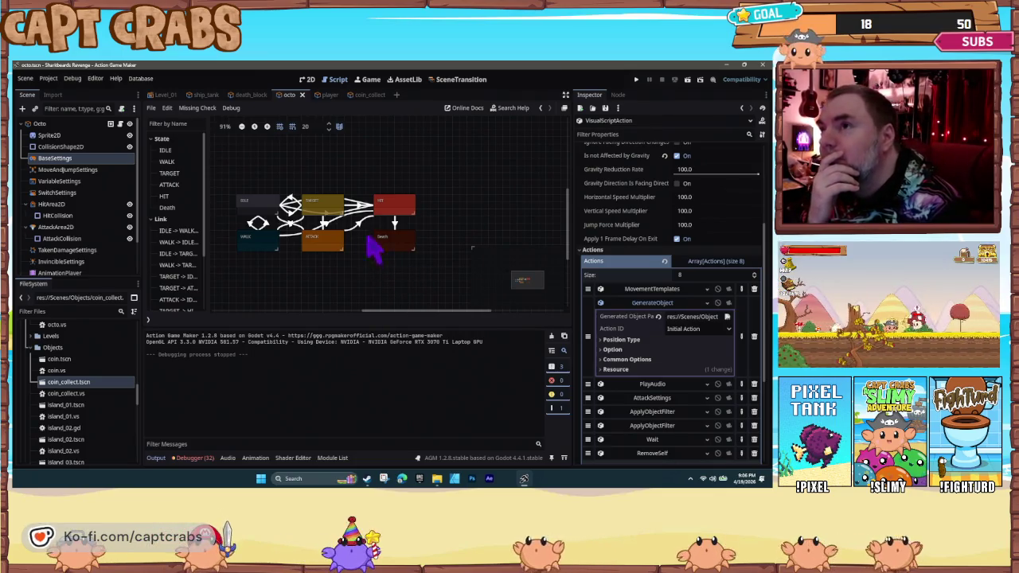
# - In coin_collect, select IDLE and expand its MovementTemplates action and Common Options
pyautogui.click(370, 98)
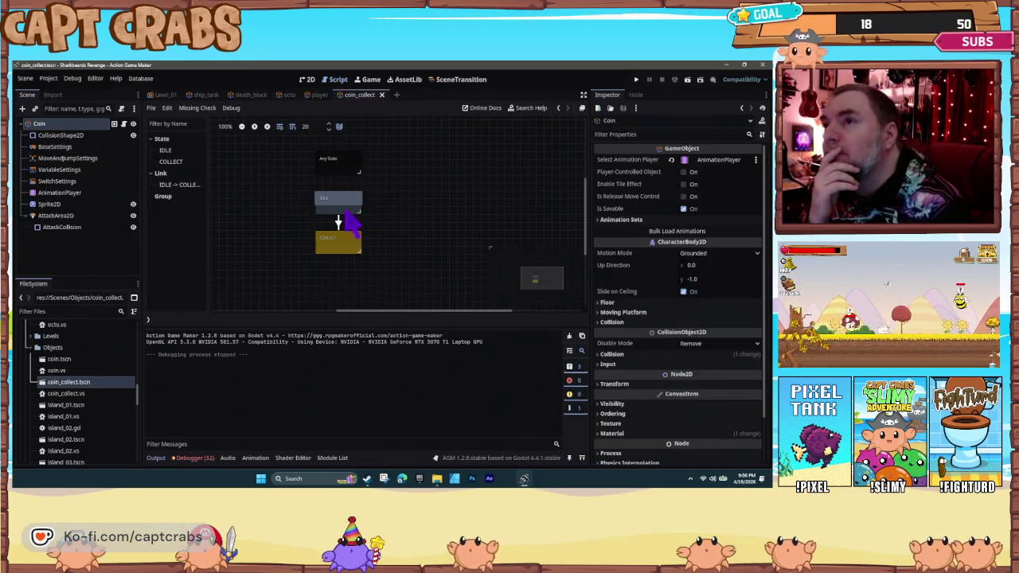
pyautogui.click(351, 204)
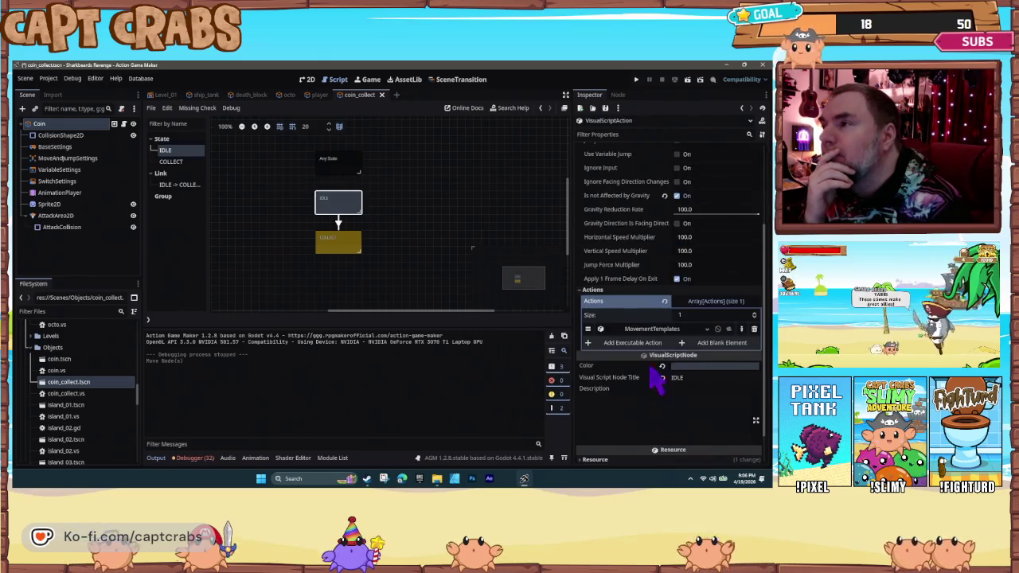
pyautogui.click(647, 329)
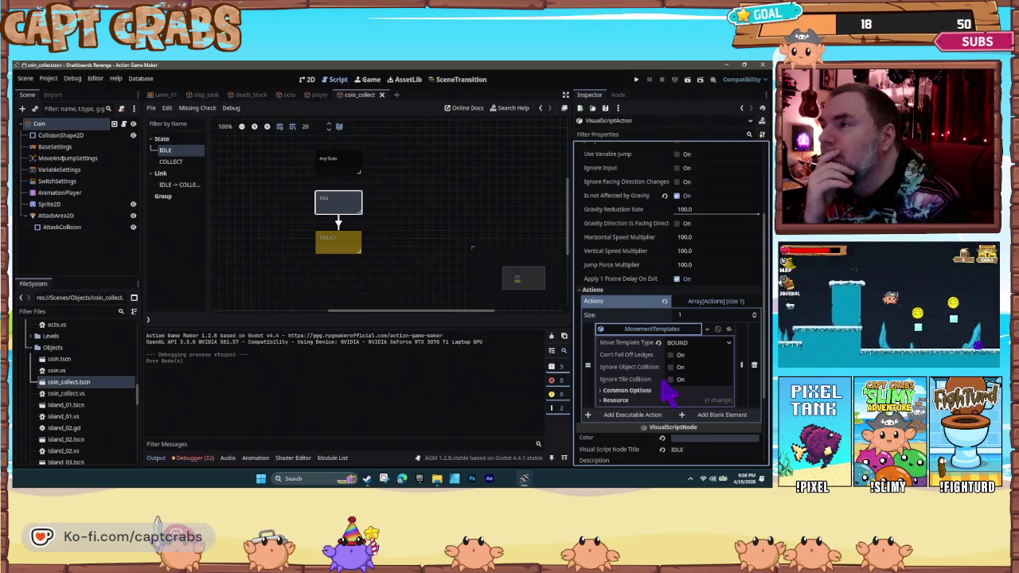
pyautogui.click(626, 391)
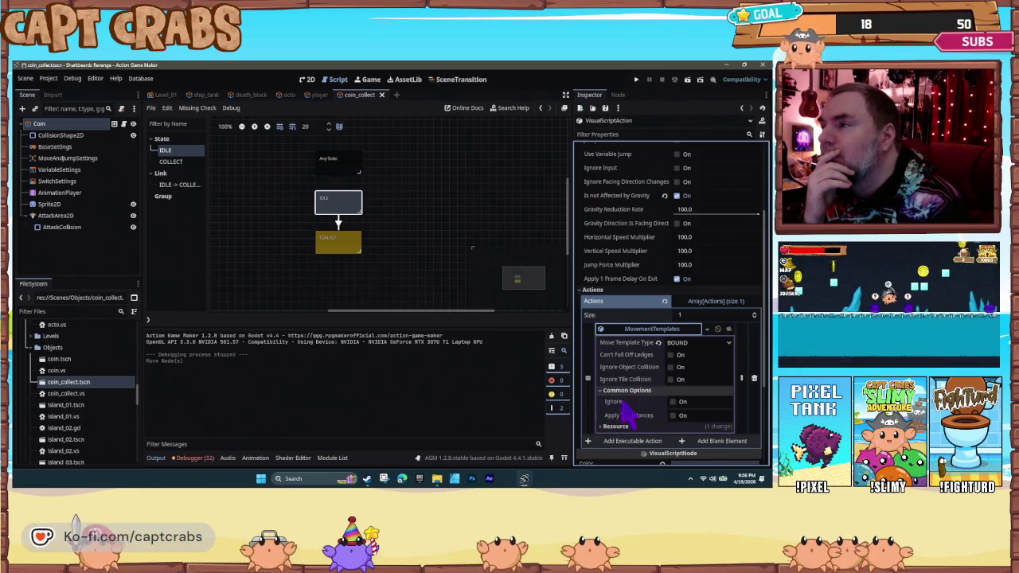
pyautogui.scroll(-2, 628, 415)
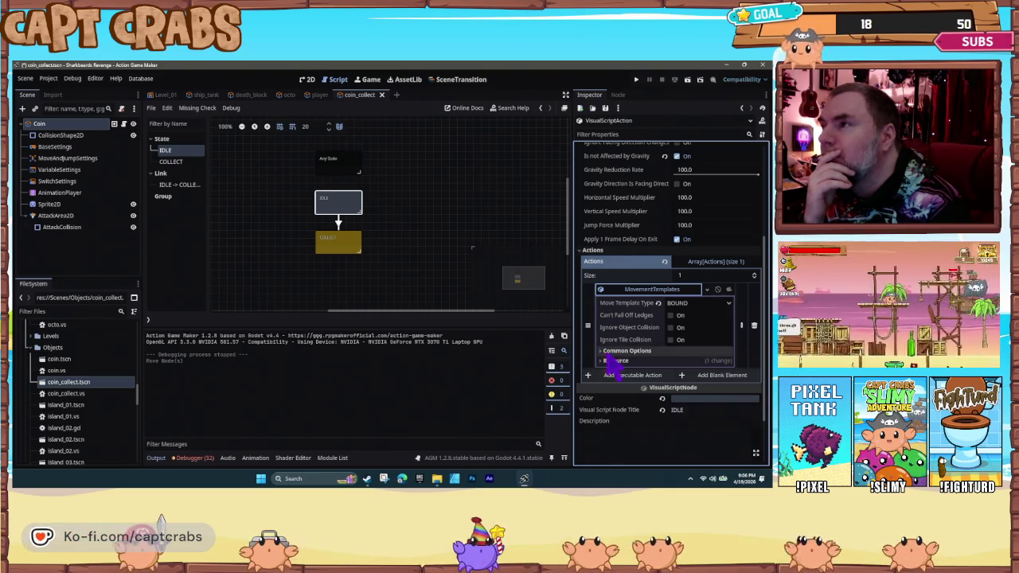
pyautogui.scroll(3, 610, 364)
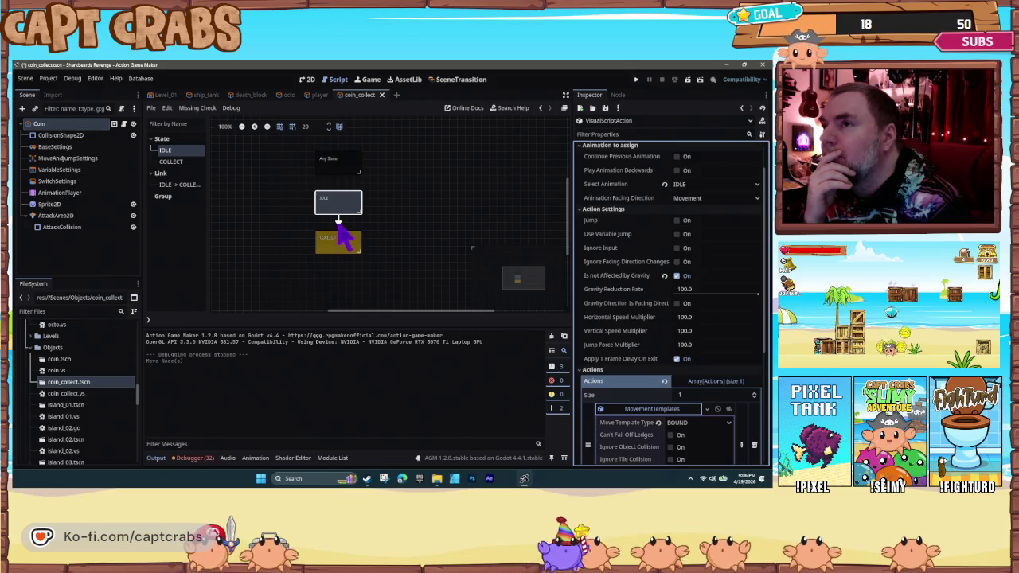
# - Check the IDLE→COLLECT link's conditions, recheck MovementTemplates, and bring up IDLE's add-action list
pyautogui.click(338, 223)
pyautogui.click(342, 208)
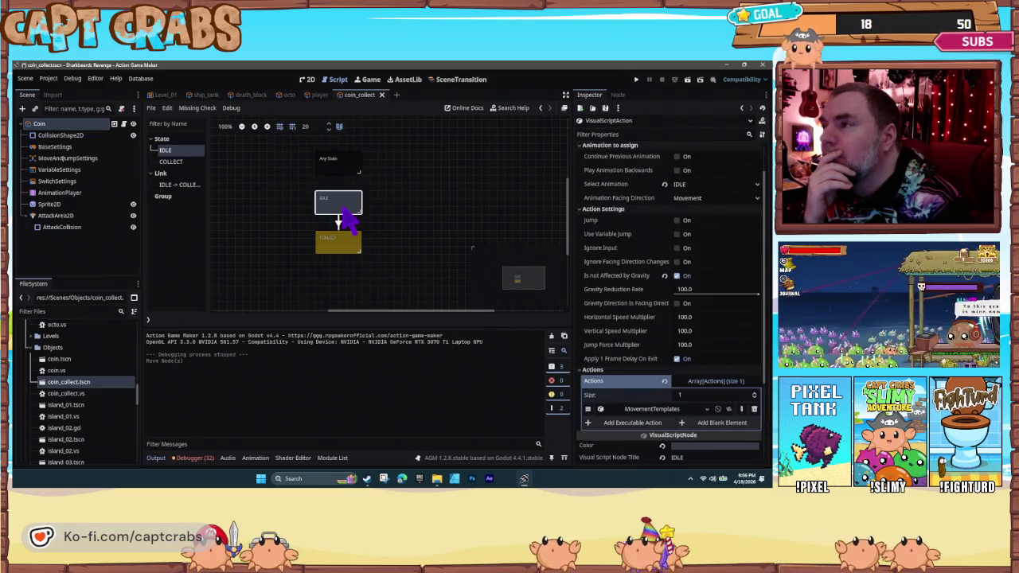
pyautogui.click(339, 223)
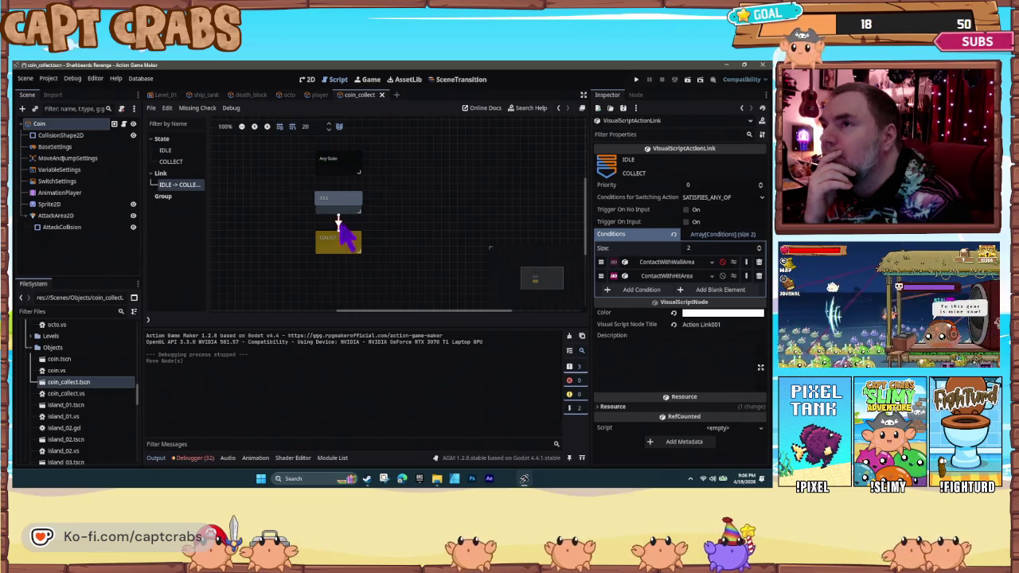
pyautogui.click(342, 208)
pyautogui.scroll(-3, 660, 353)
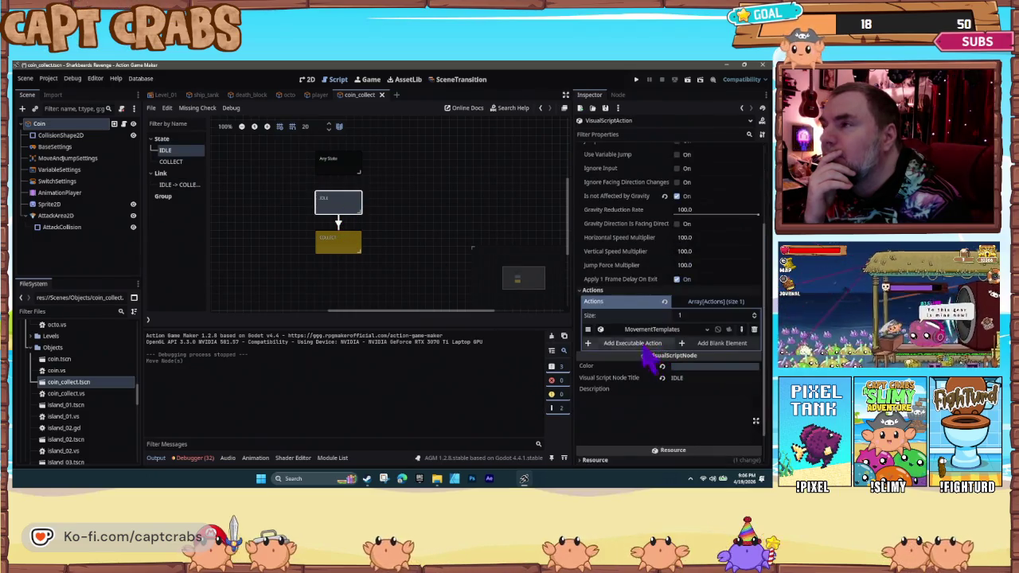
pyautogui.click(641, 330)
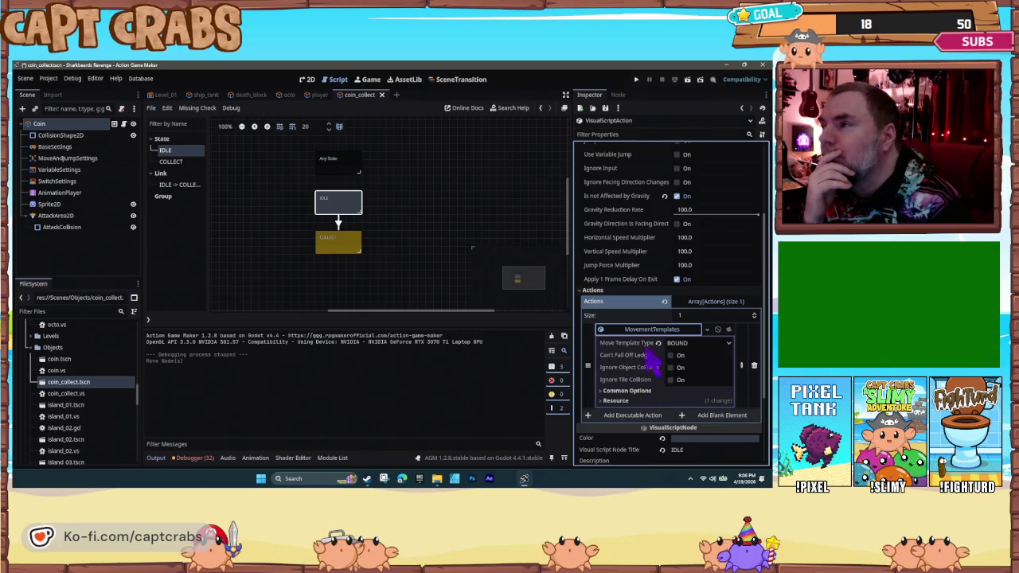
pyautogui.click(653, 331)
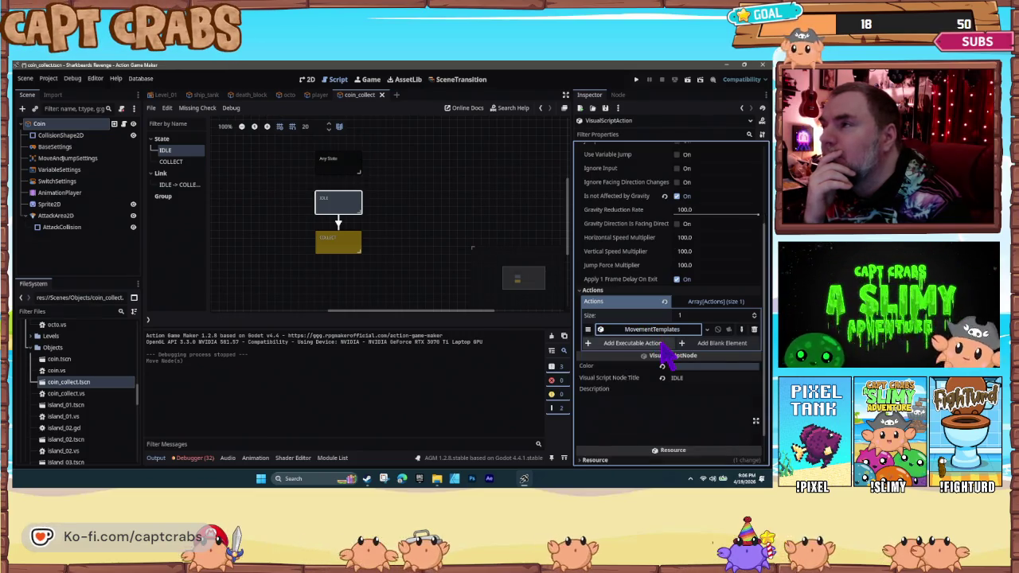
pyautogui.click(649, 345)
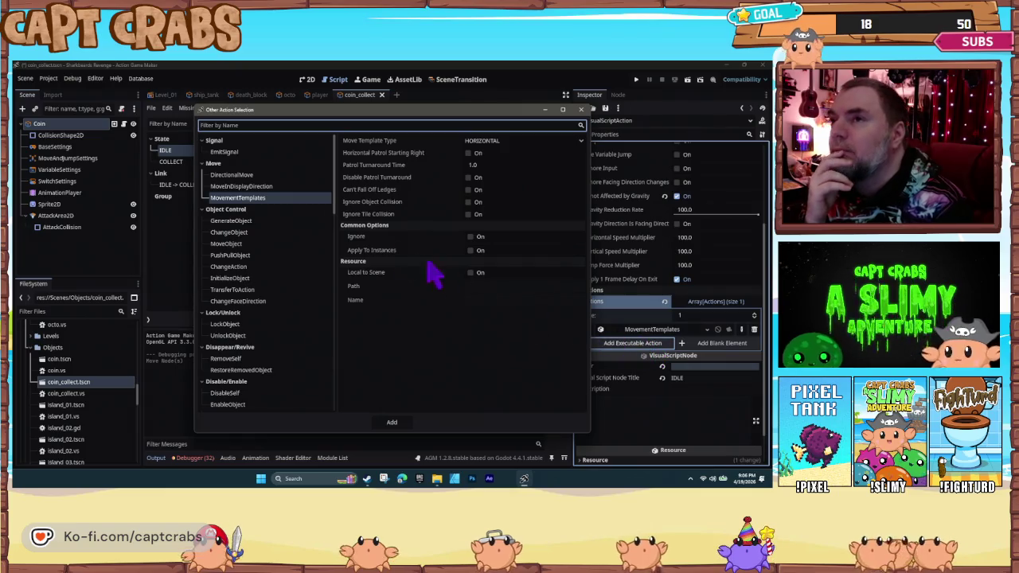
# - Choose MoveObject with direction 90, distance 150 and speed multiplier 150
pyautogui.click(300, 242)
pyautogui.click(293, 256)
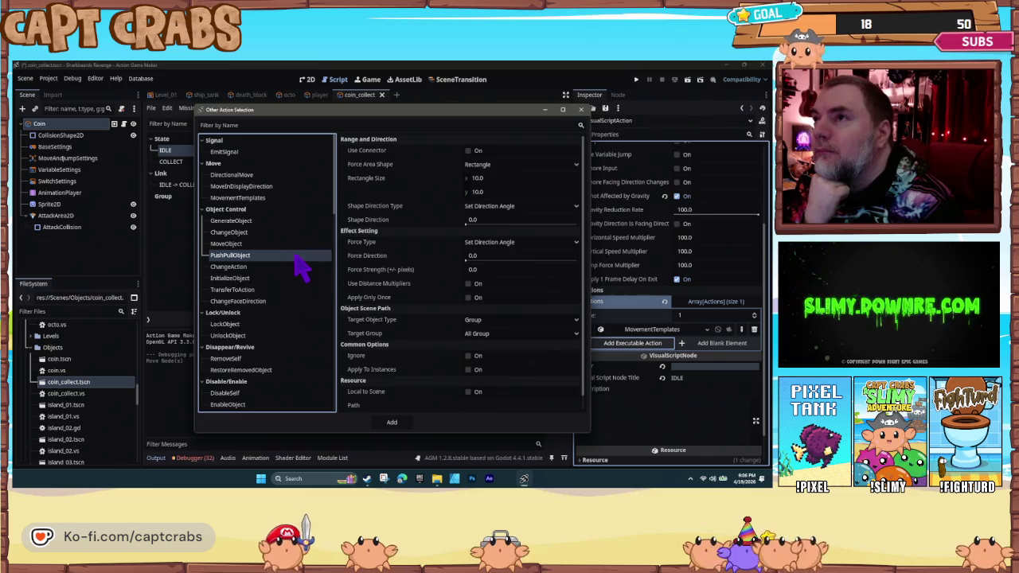
pyautogui.click(279, 244)
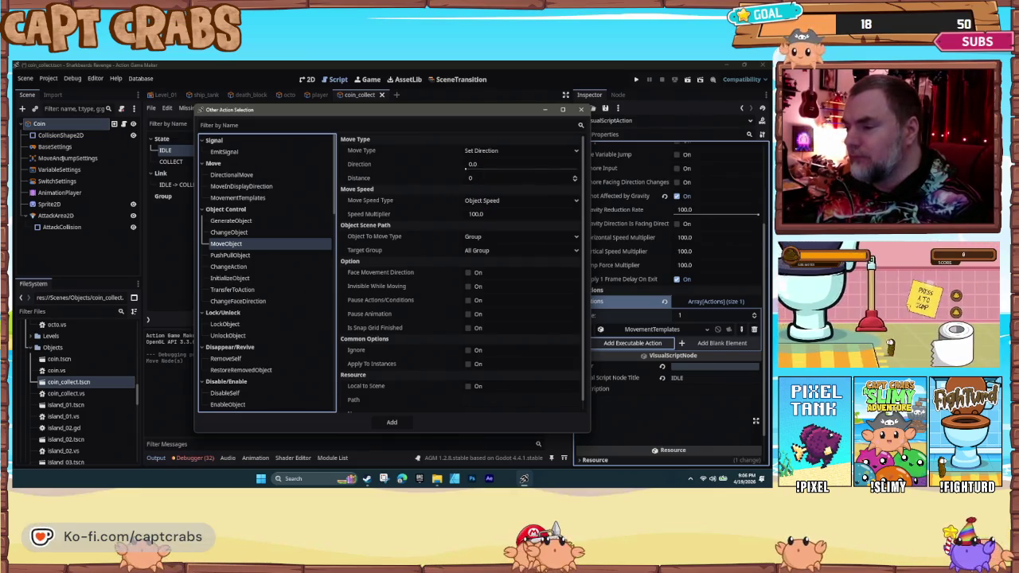
pyautogui.click(478, 166)
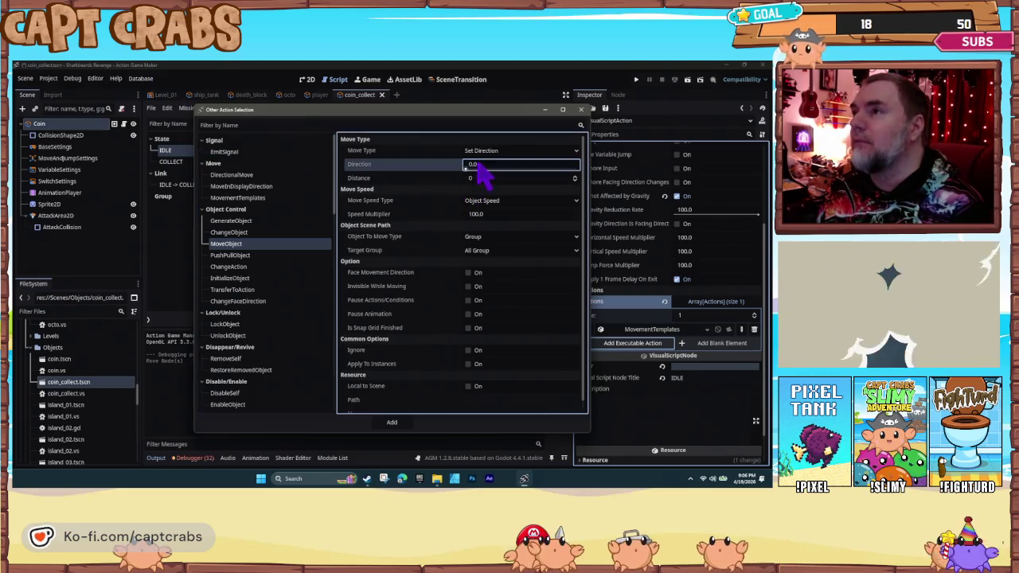
pyautogui.write('90')
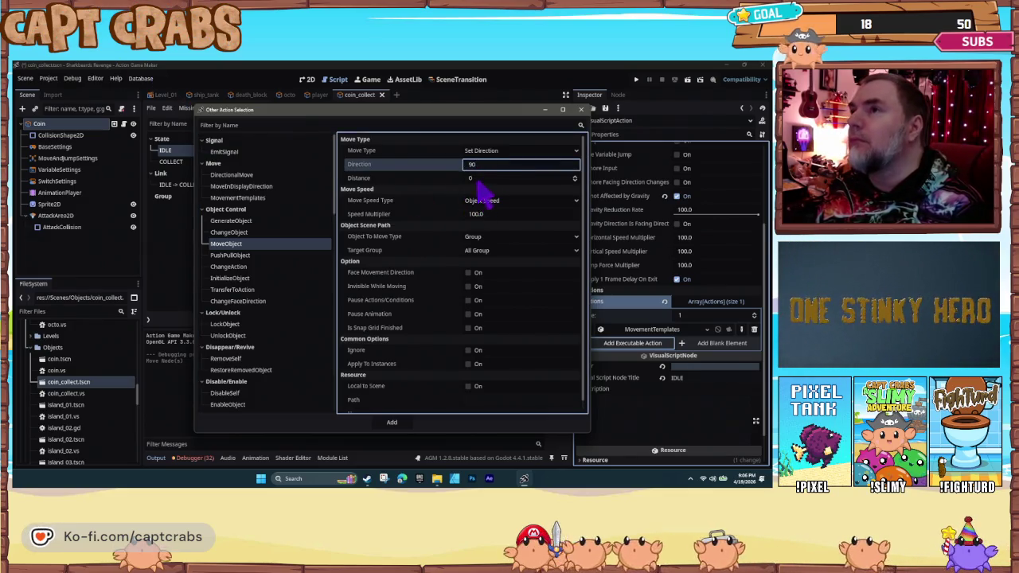
pyautogui.click(477, 179)
pyautogui.write('150')
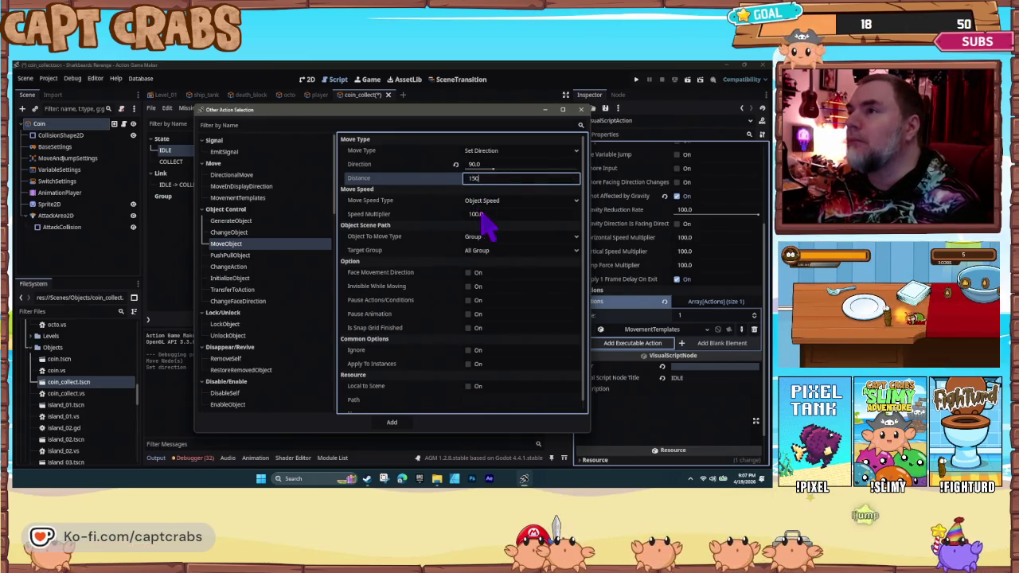
pyautogui.press('Tab')
pyautogui.write('150')
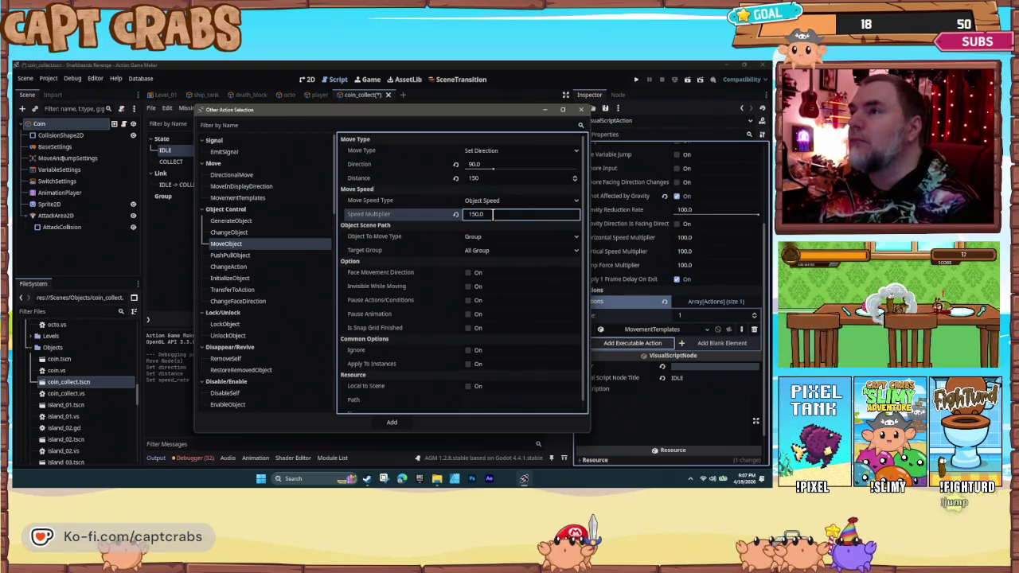
# - Set Object To Move Type to Set Object, target Myself, add the action, and playtest
pyautogui.click(509, 236)
pyautogui.click(502, 263)
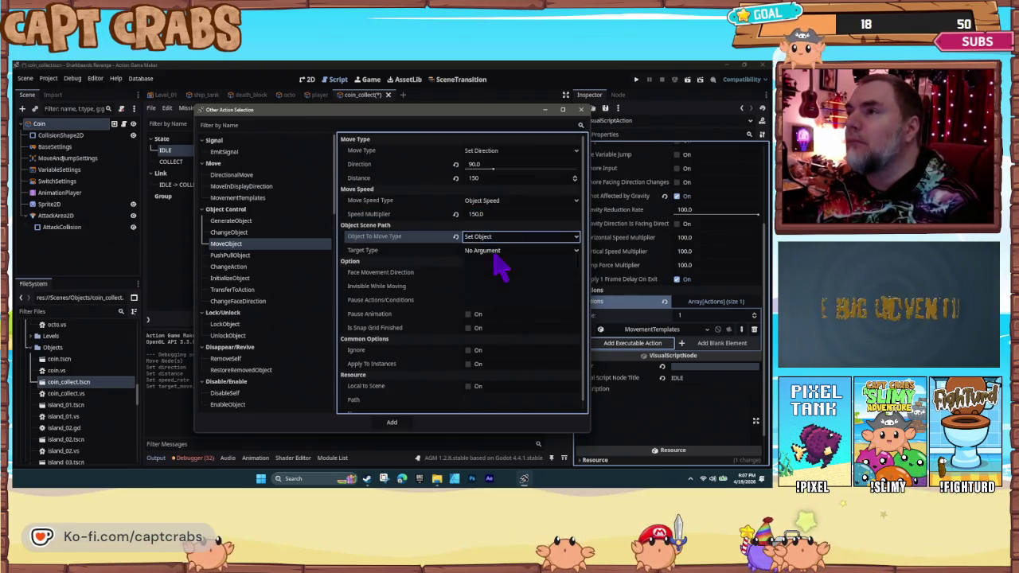
pyautogui.click(497, 250)
pyautogui.click(495, 274)
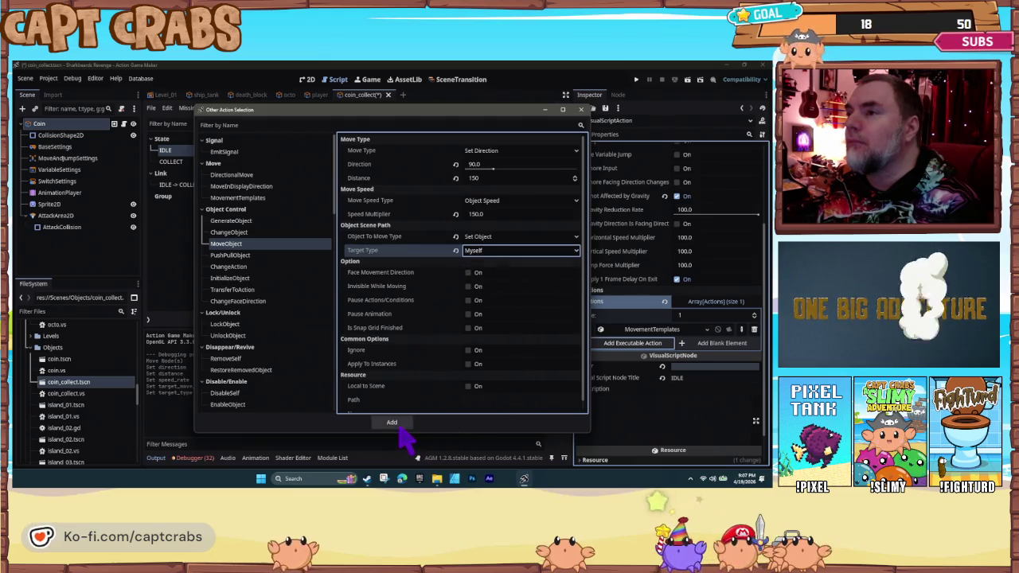
pyautogui.click(400, 425)
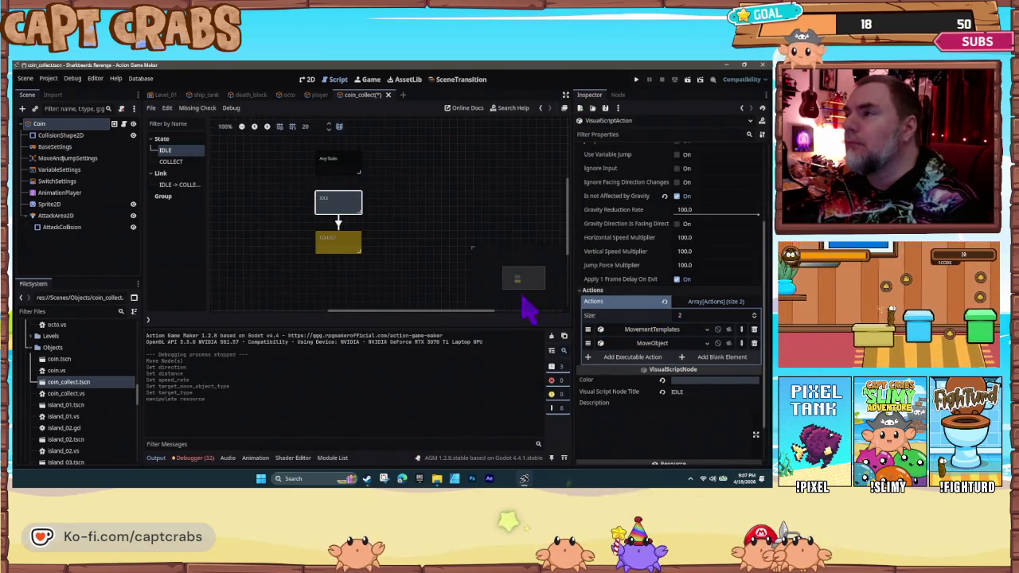
pyautogui.click(432, 289)
pyautogui.press('F5')
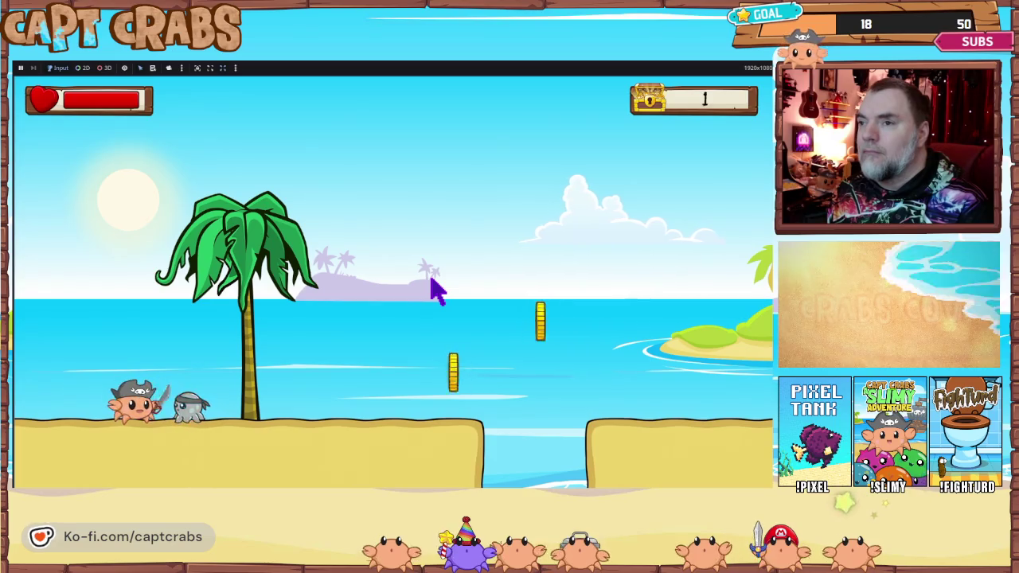
# - Pause the beach-level playtest and choose Exit to return to the editor
pyautogui.press('Escape')
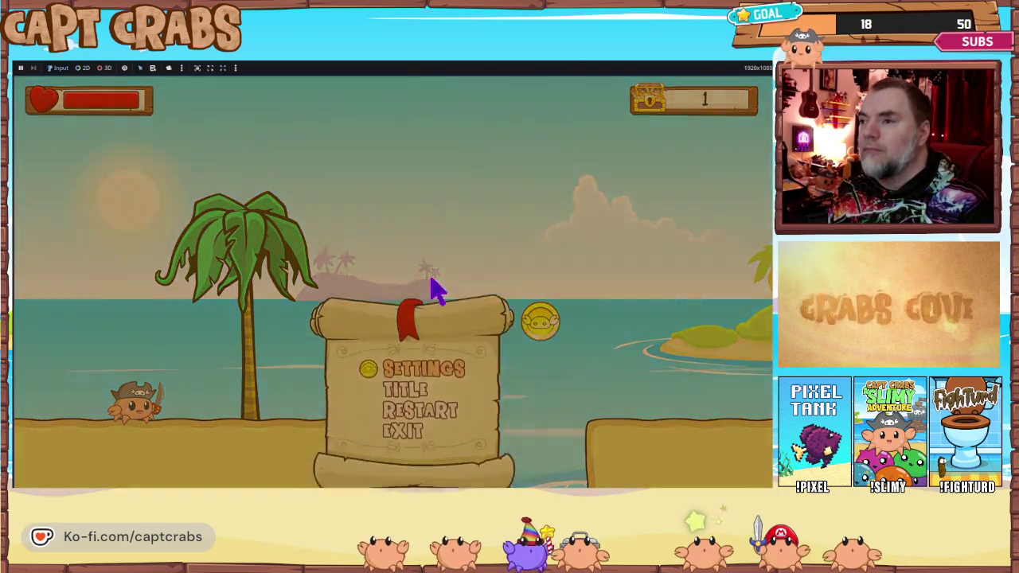
pyautogui.press('Down')
pyautogui.press('Down')
pyautogui.press('Down')
pyautogui.press('Return')
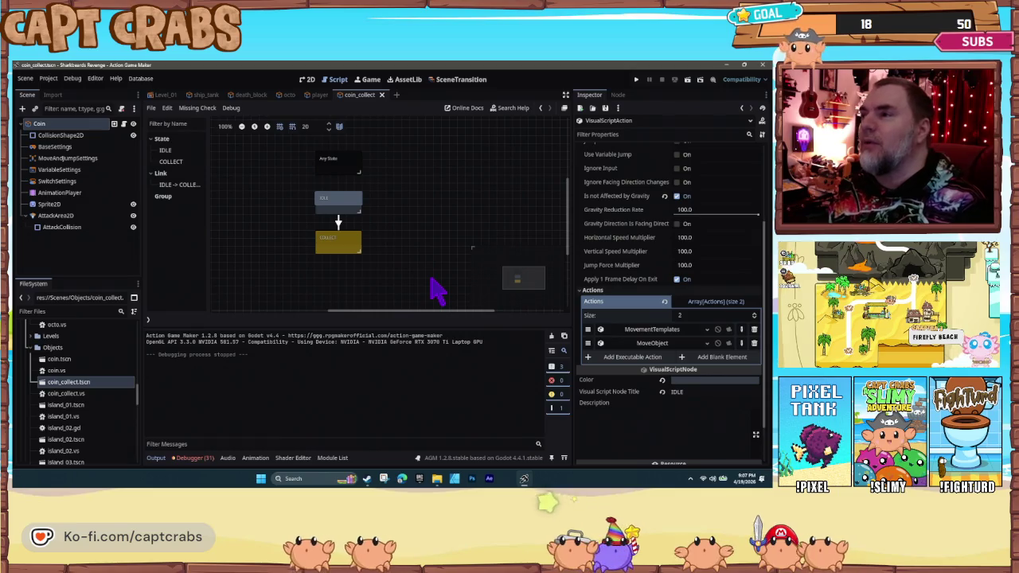
# - Delete IDLE's MoveObject action and give the IDLE-to-COLLECT link a 1.0 sec ElapsedTime condition
pyautogui.click(754, 344)
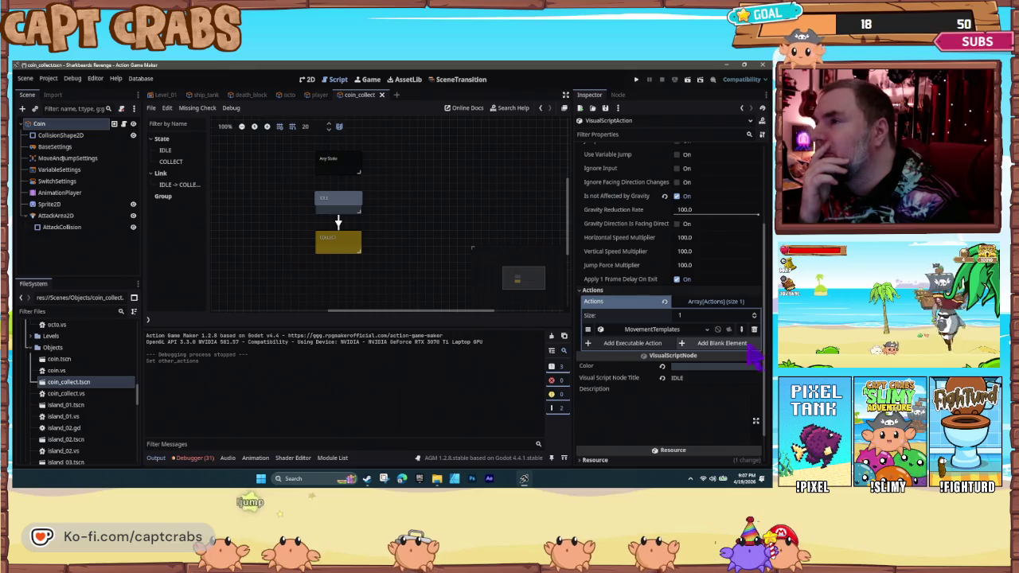
pyautogui.click(339, 224)
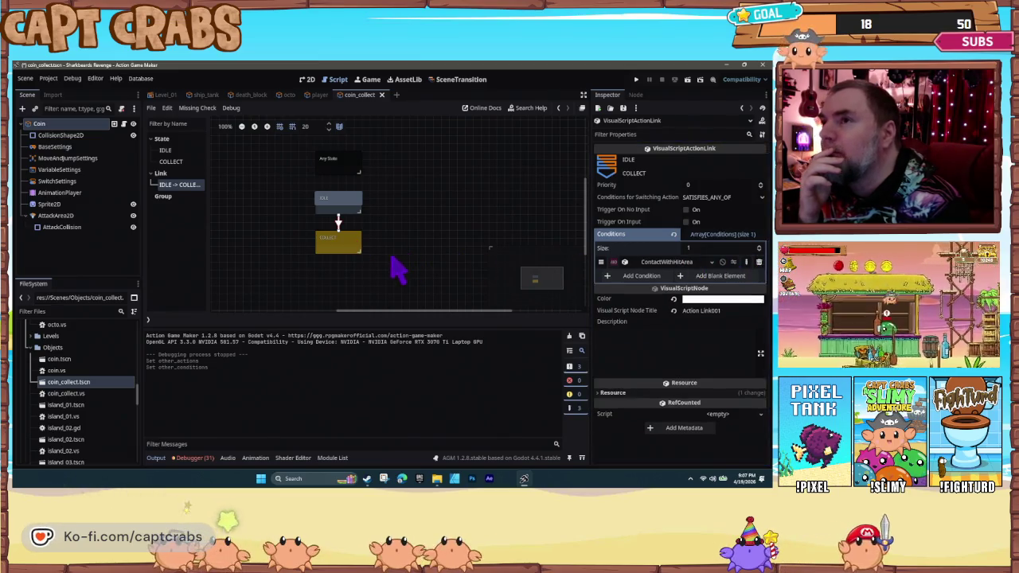
pyautogui.click(338, 246)
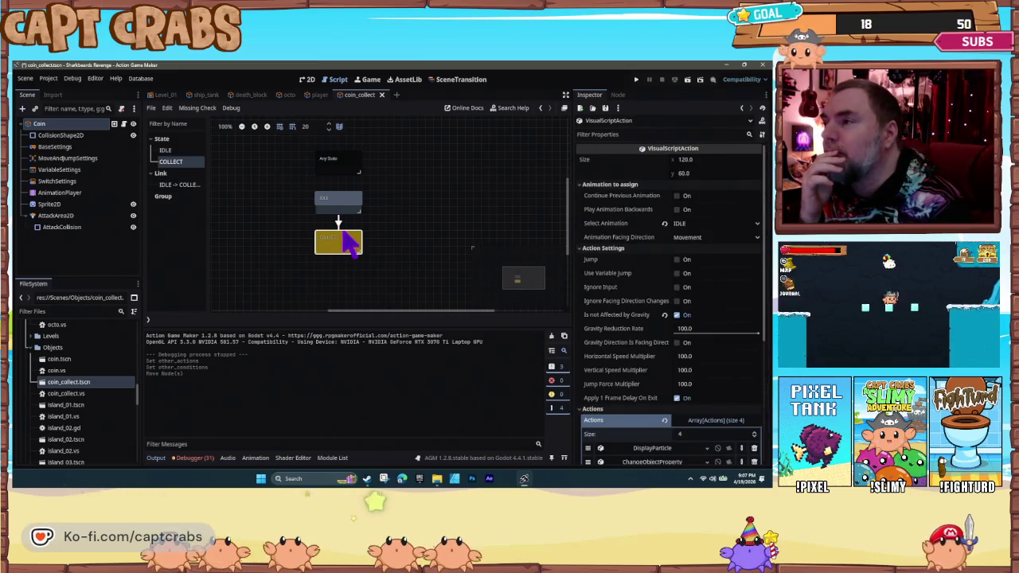
pyautogui.click(339, 223)
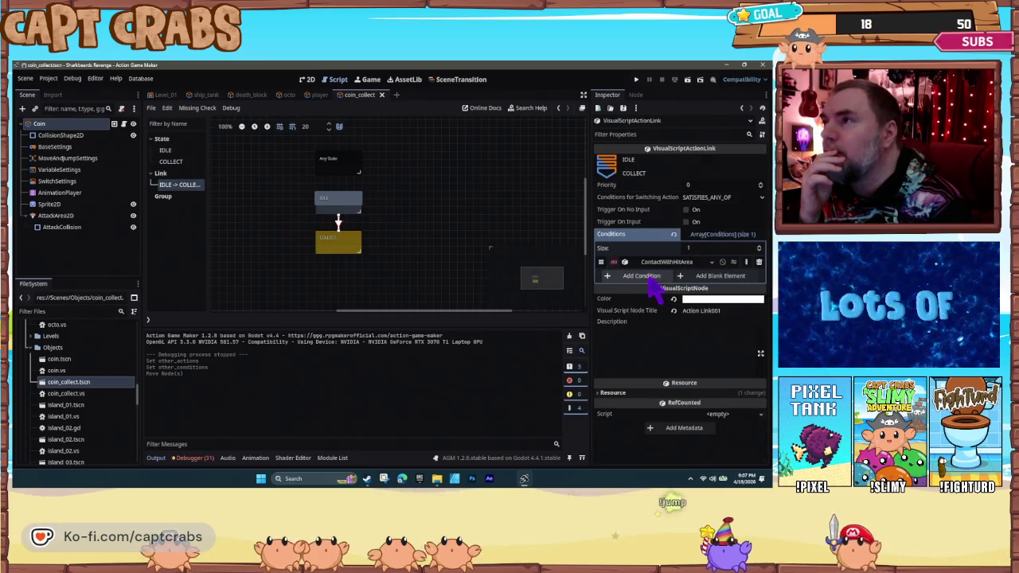
pyautogui.click(649, 279)
pyautogui.scroll(-5, 318, 255)
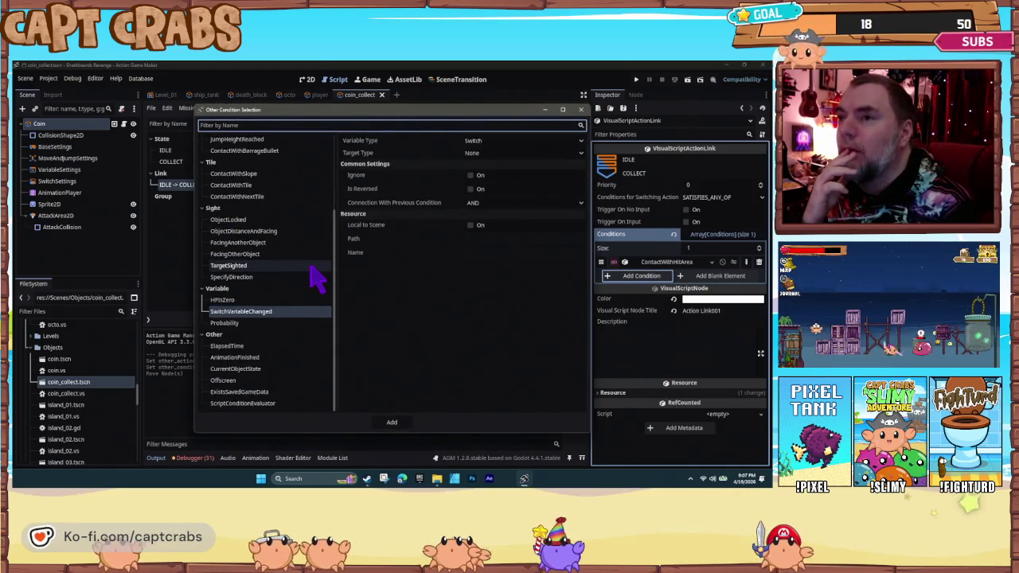
pyautogui.click(296, 345)
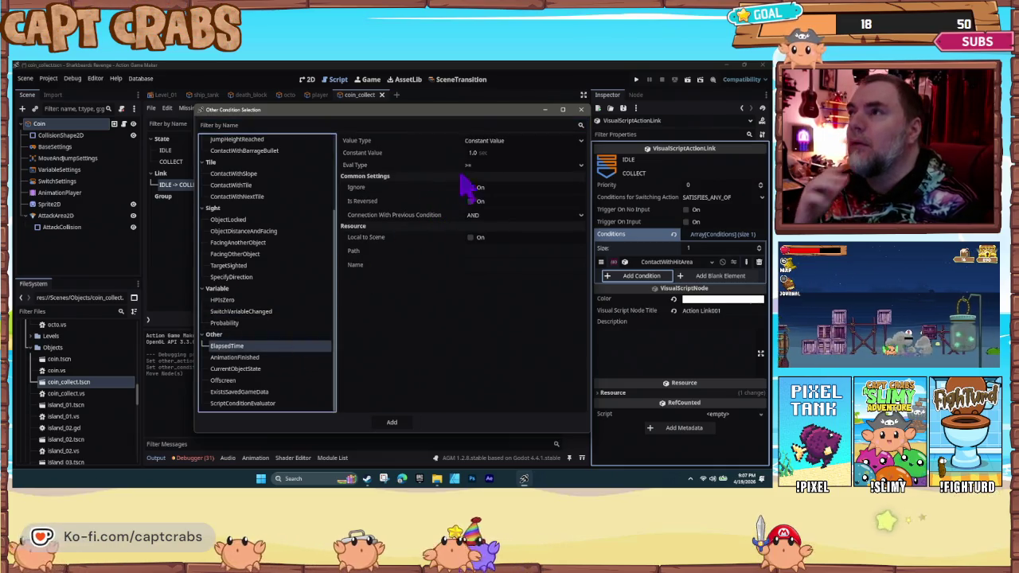
pyautogui.click(394, 423)
pyautogui.click(339, 204)
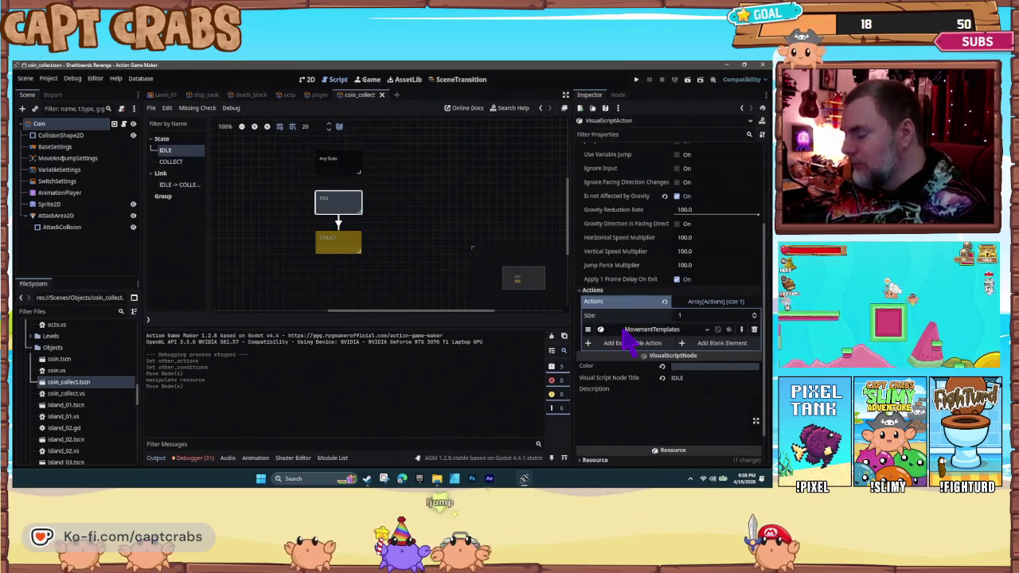
pyautogui.press('F5')
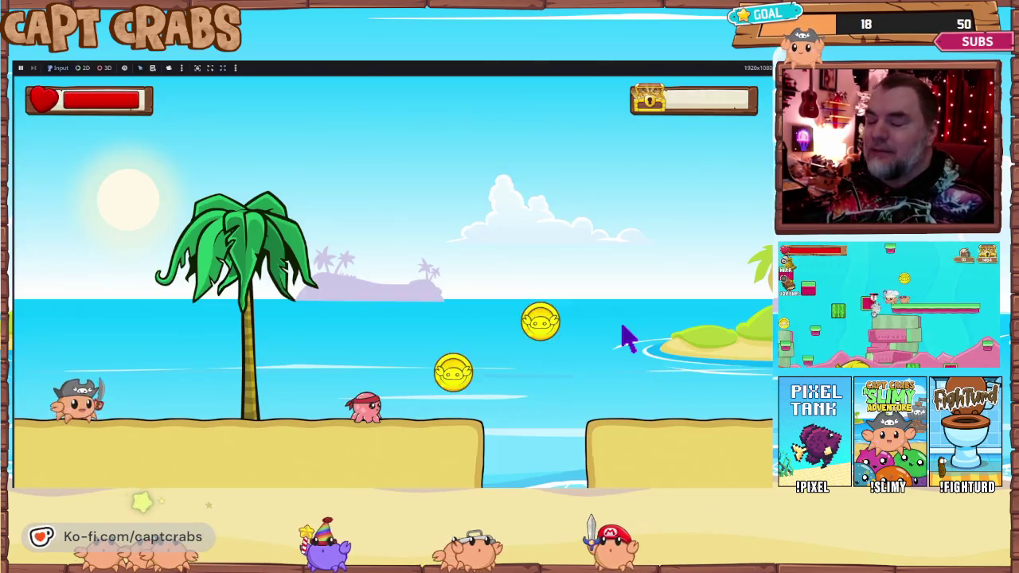
pyautogui.press('Right')
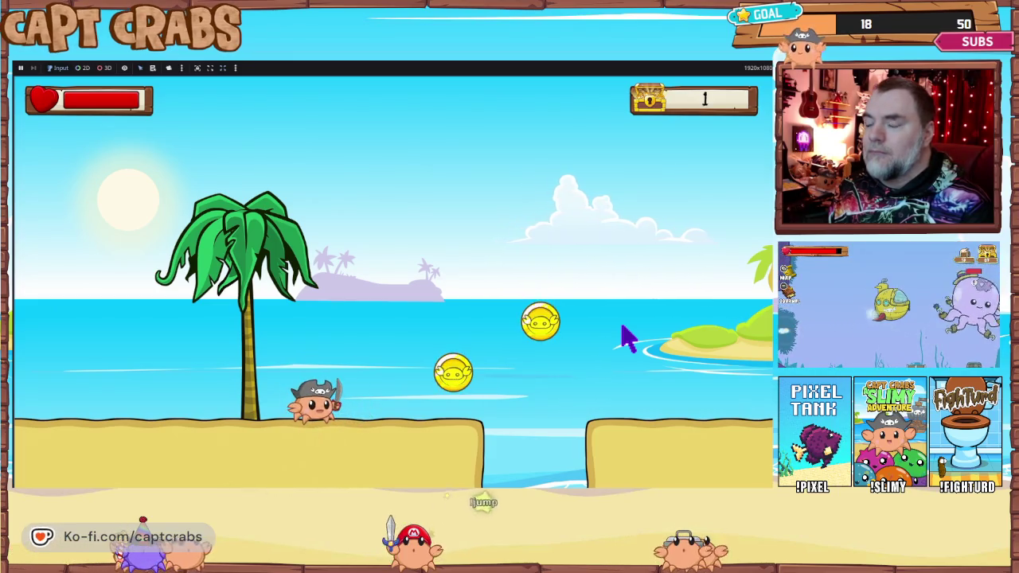
pyautogui.press('Escape')
pyautogui.press('Down')
pyautogui.press('Down')
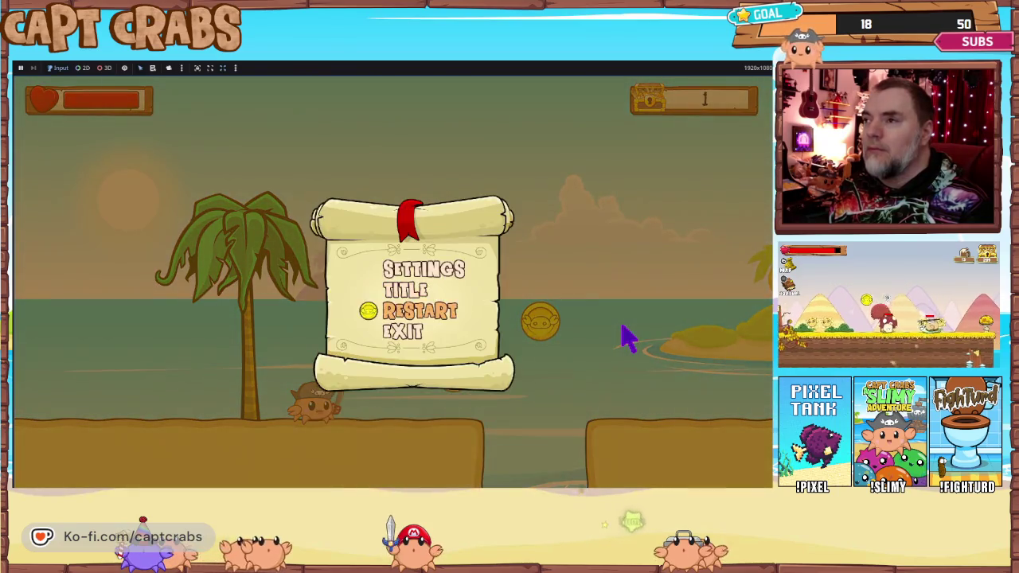
pyautogui.press('Return')
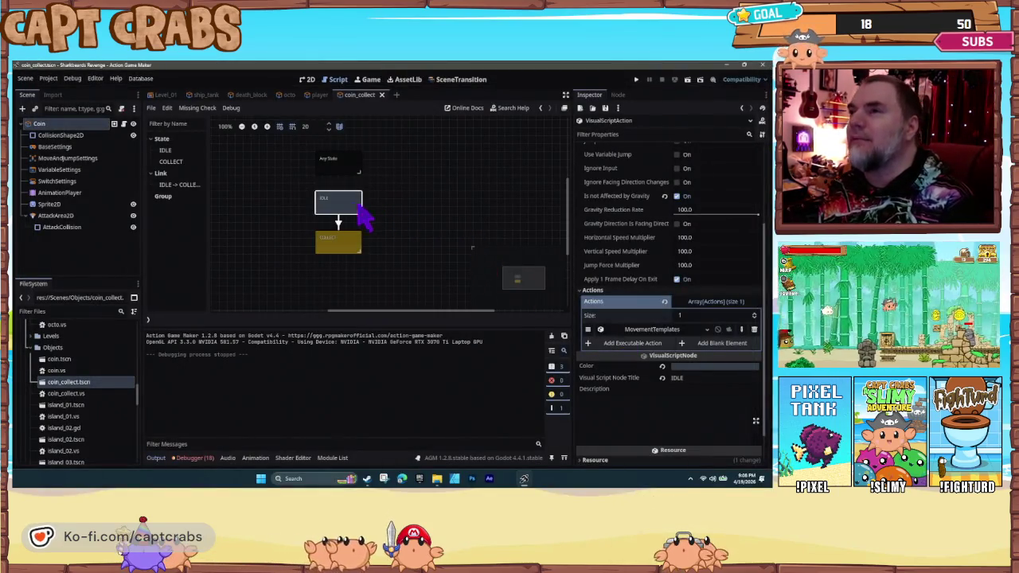
# - Swap IDLE's MovementTemplates for a MoveObject with Set Direction 90, distance 150, speed multiplier 150
pyautogui.click(350, 204)
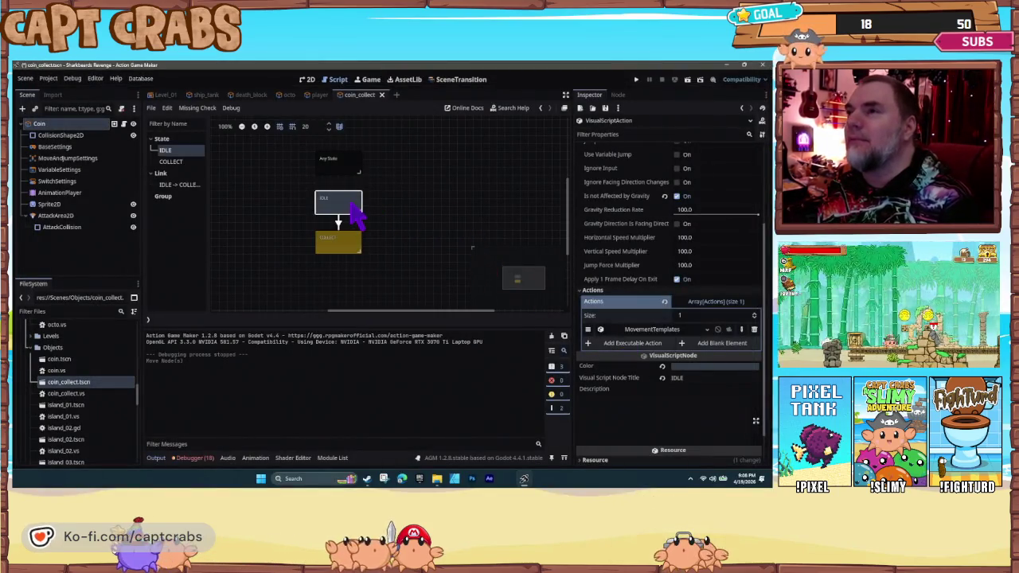
pyautogui.click(754, 329)
pyautogui.click(637, 330)
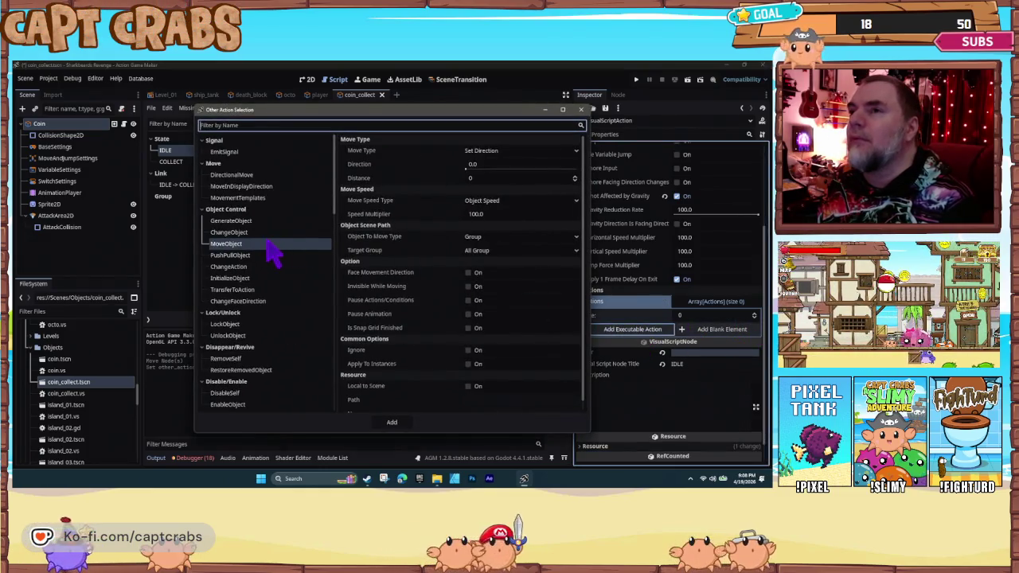
pyautogui.click(511, 151)
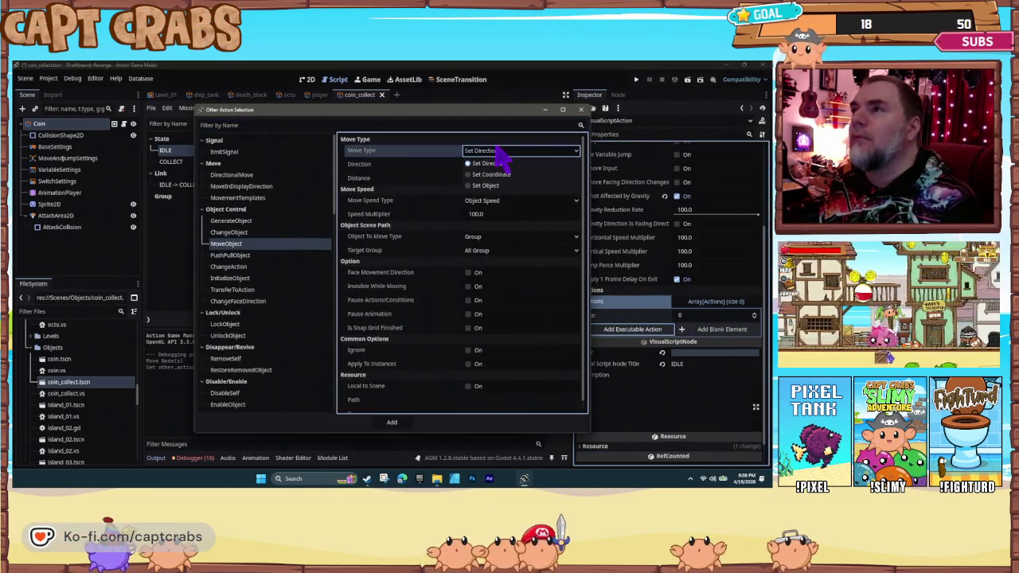
pyautogui.click(460, 165)
pyautogui.click(484, 164)
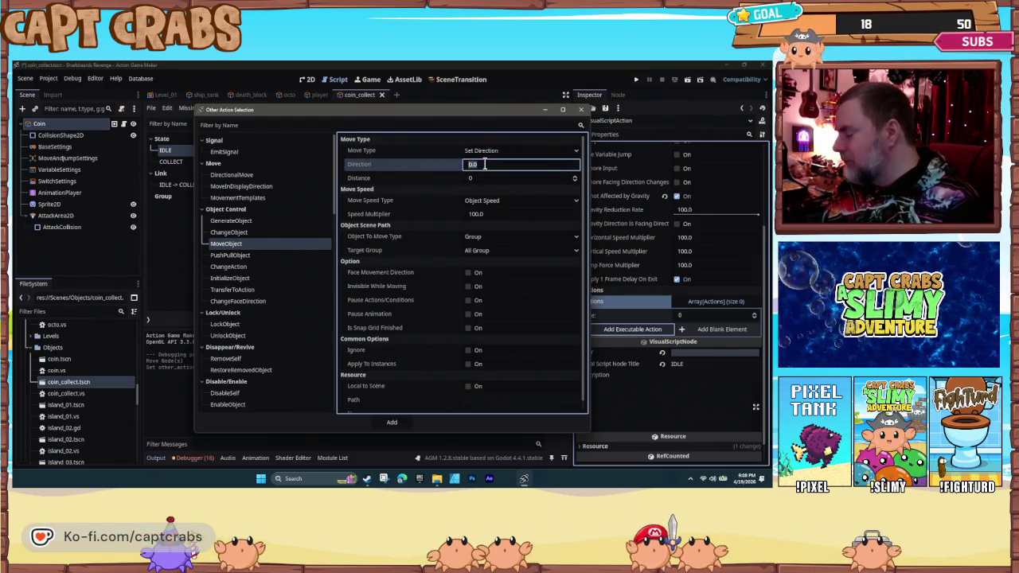
pyautogui.click(486, 180)
pyautogui.write('1')
pyautogui.click(490, 214)
pyautogui.write('3')
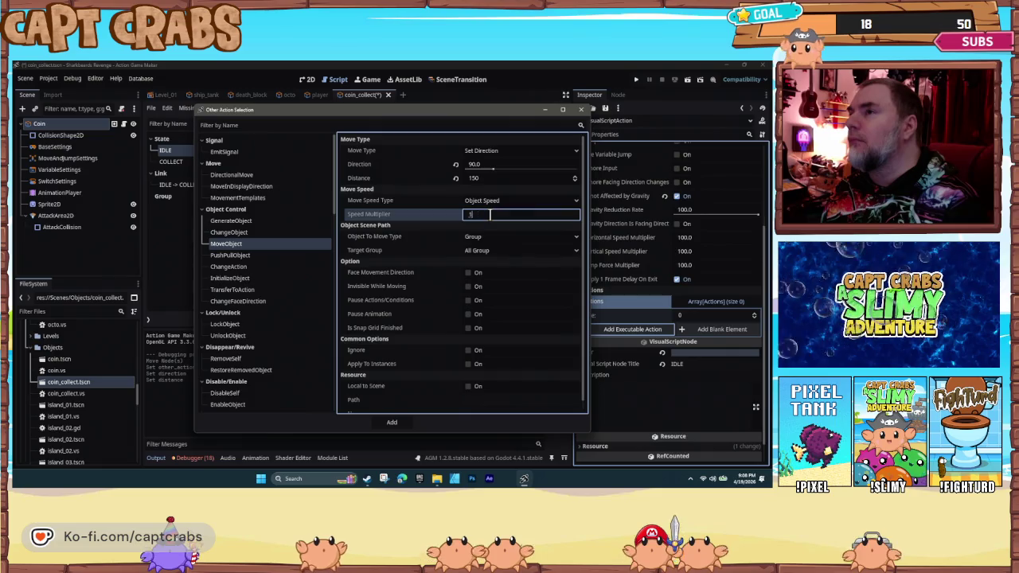
pyautogui.click(420, 424)
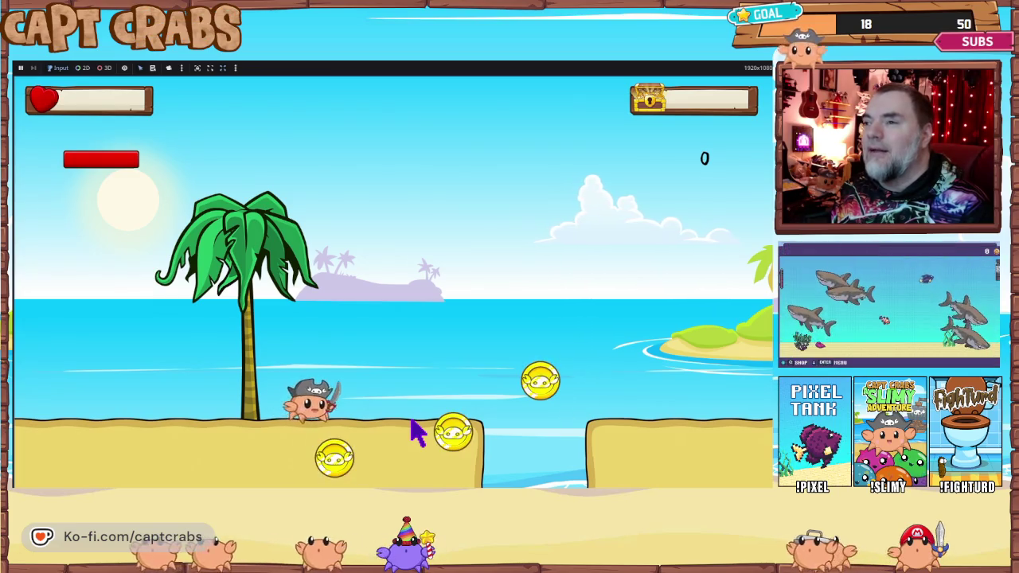
pyautogui.press('Right')
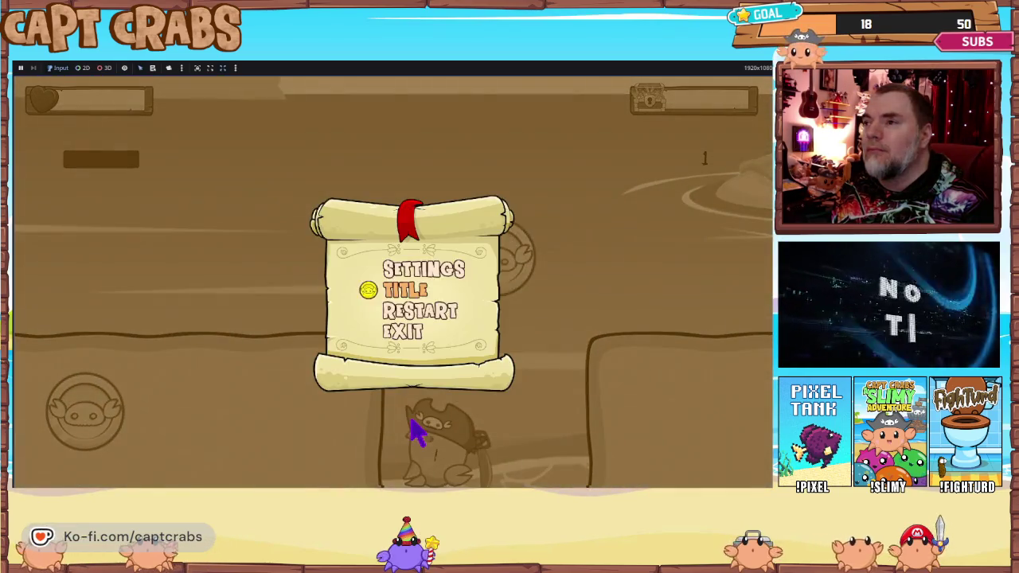
pyautogui.press('Down')
pyautogui.press('Down')
pyautogui.press('Return')
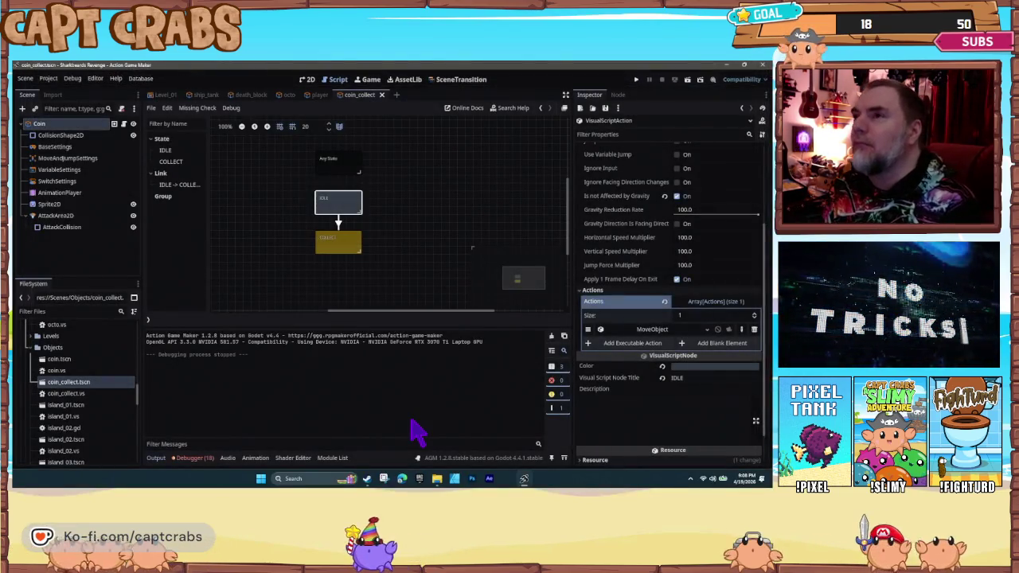
# - Make IDLE's MoveObject action move a set object, the coin itself
pyautogui.click(343, 213)
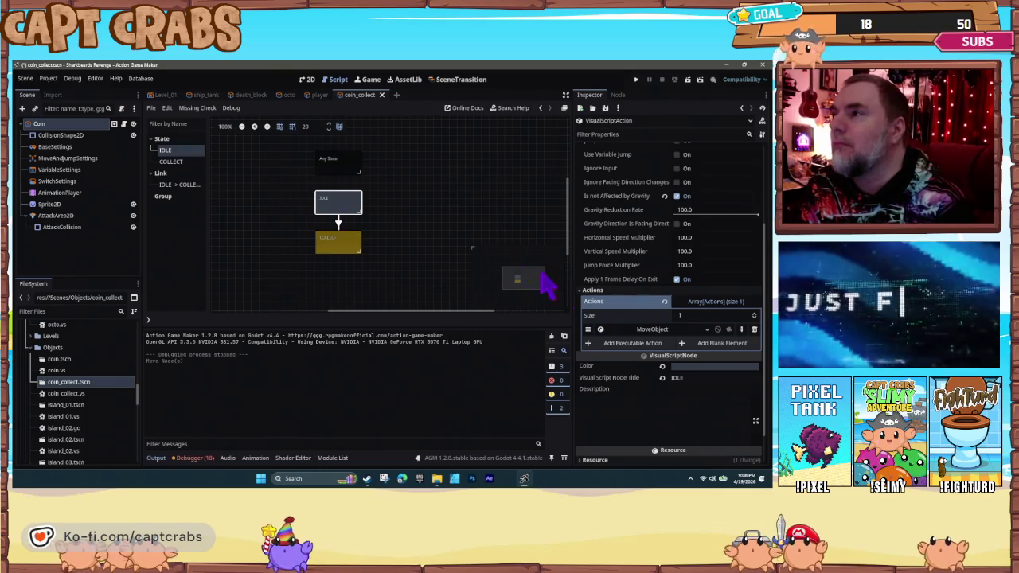
pyautogui.click(651, 330)
pyautogui.click(612, 341)
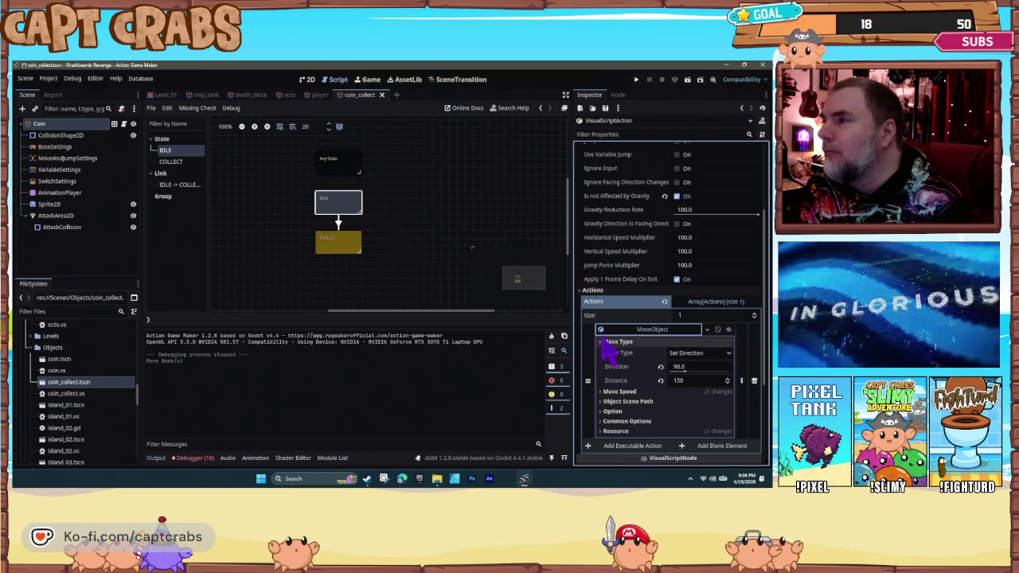
pyautogui.click(613, 342)
pyautogui.click(617, 351)
pyautogui.click(605, 362)
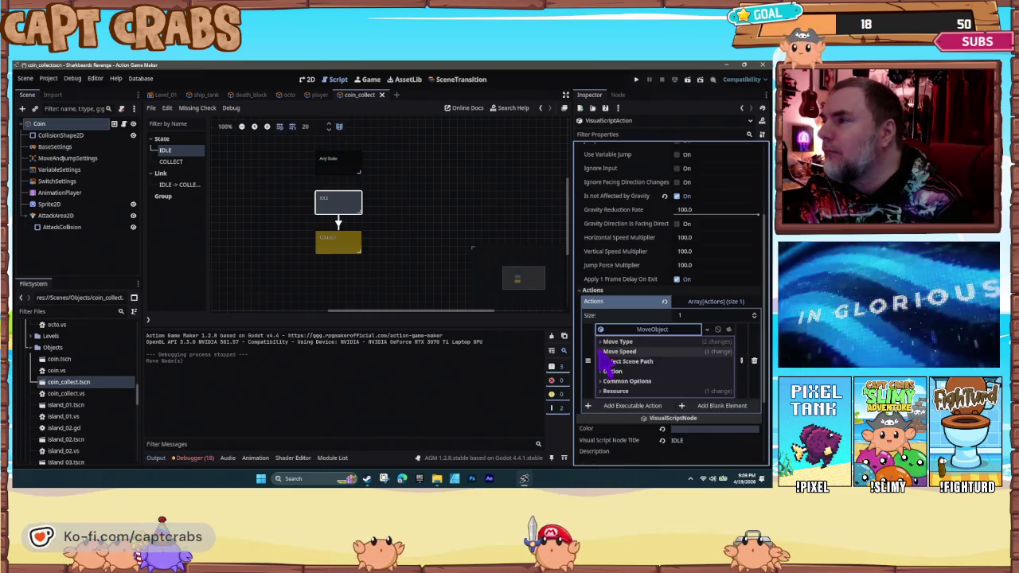
pyautogui.click(702, 374)
pyautogui.click(698, 396)
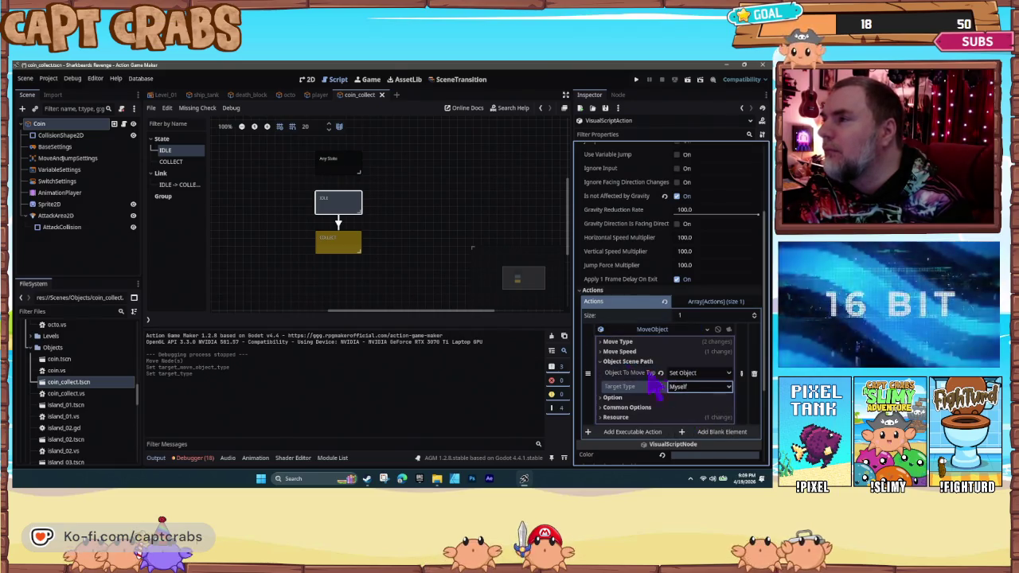
# - Set the move type to Set Coordinate with target y 150, then run a playtest
pyautogui.click(613, 342)
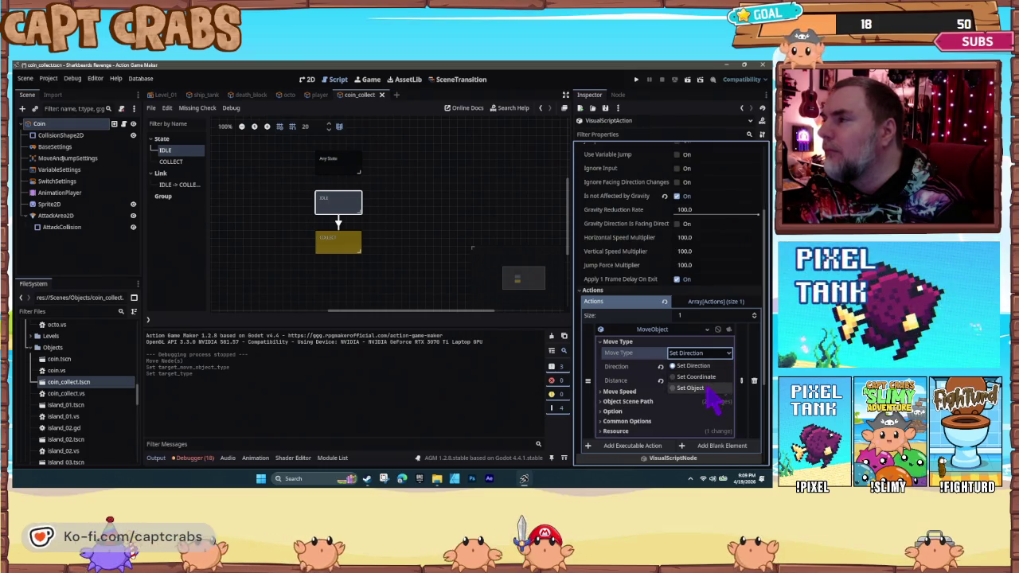
pyautogui.click(700, 376)
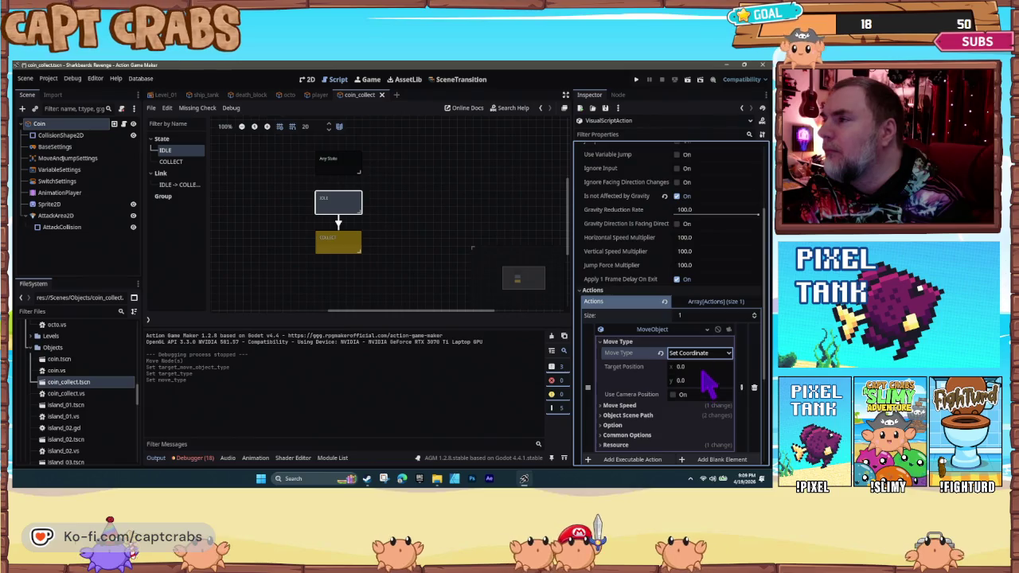
pyautogui.click(697, 381)
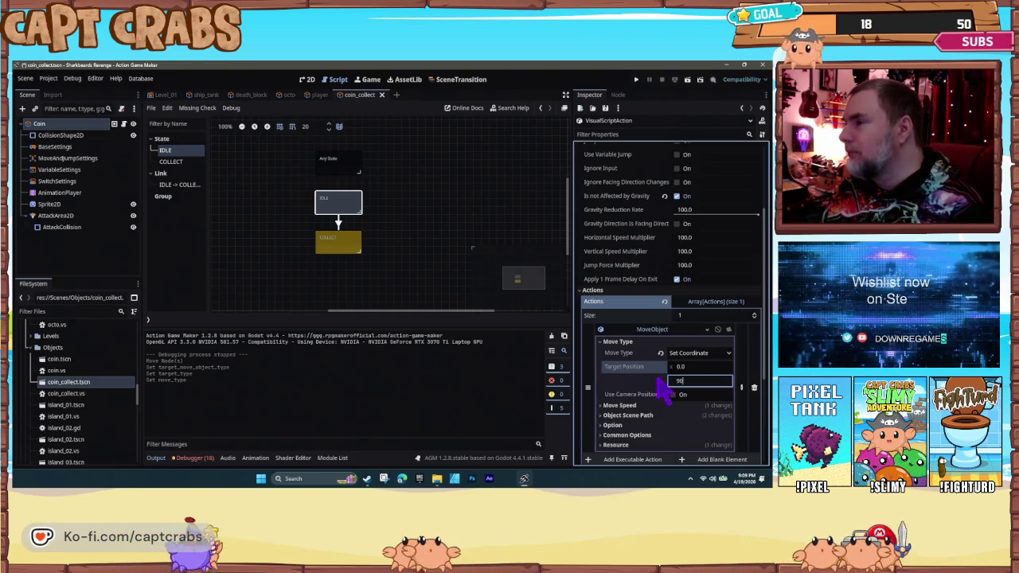
pyautogui.press('BackSpace')
pyautogui.press('BackSpace')
pyautogui.write('150')
pyautogui.press('Return')
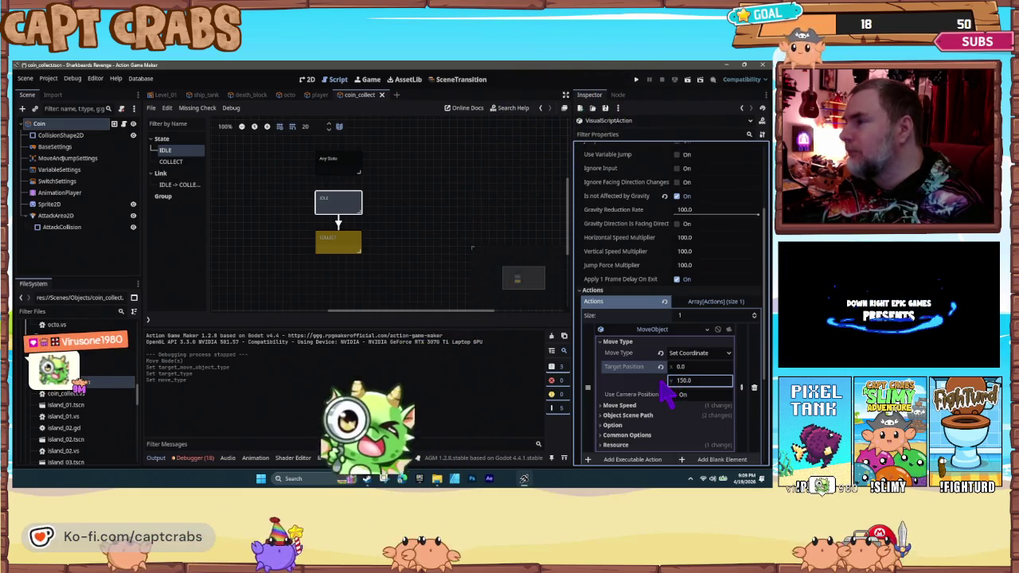
pyautogui.scroll(-2, 666, 388)
pyautogui.click(609, 326)
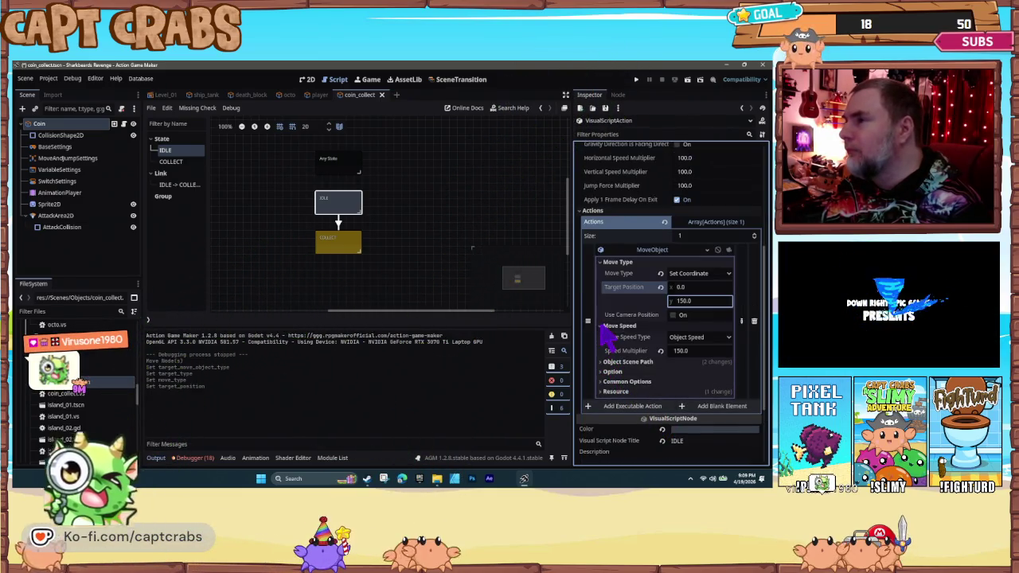
pyautogui.click(695, 353)
pyautogui.write('250')
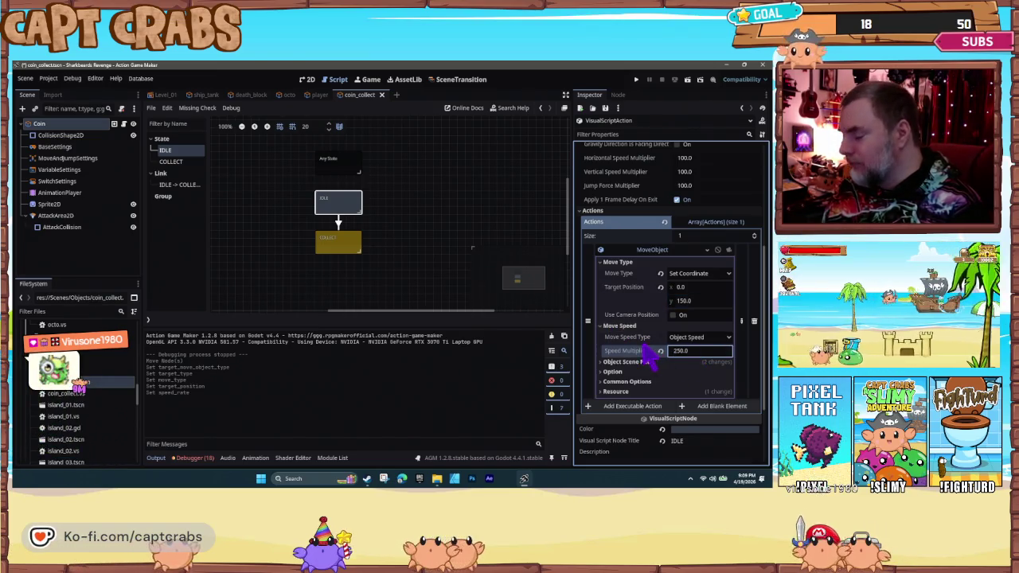
pyautogui.press('F5')
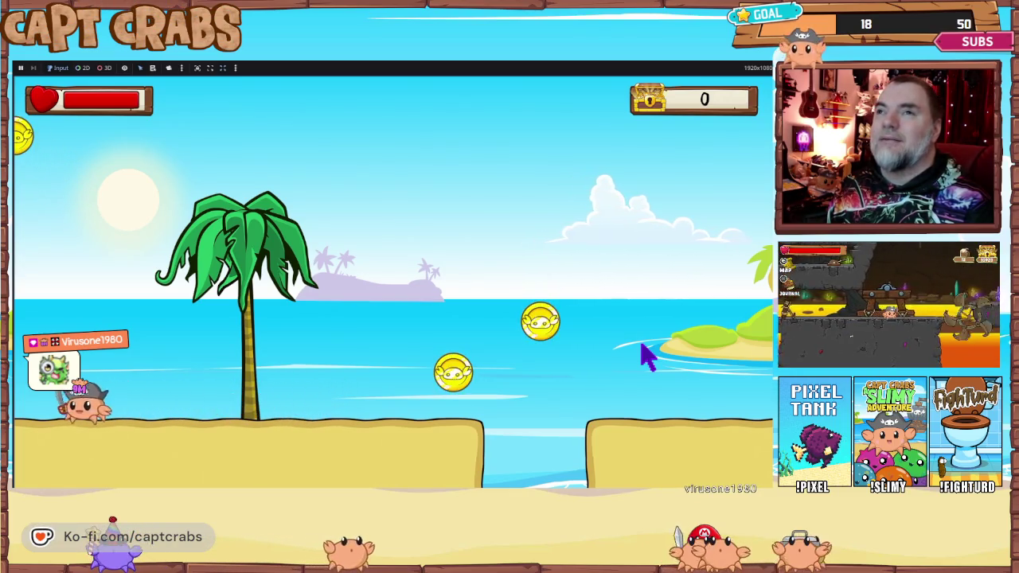
# - Quit the running playtest from the pause menu
pyautogui.press('Escape')
pyautogui.press('Down')
pyautogui.press('Down')
pyautogui.press('Return')
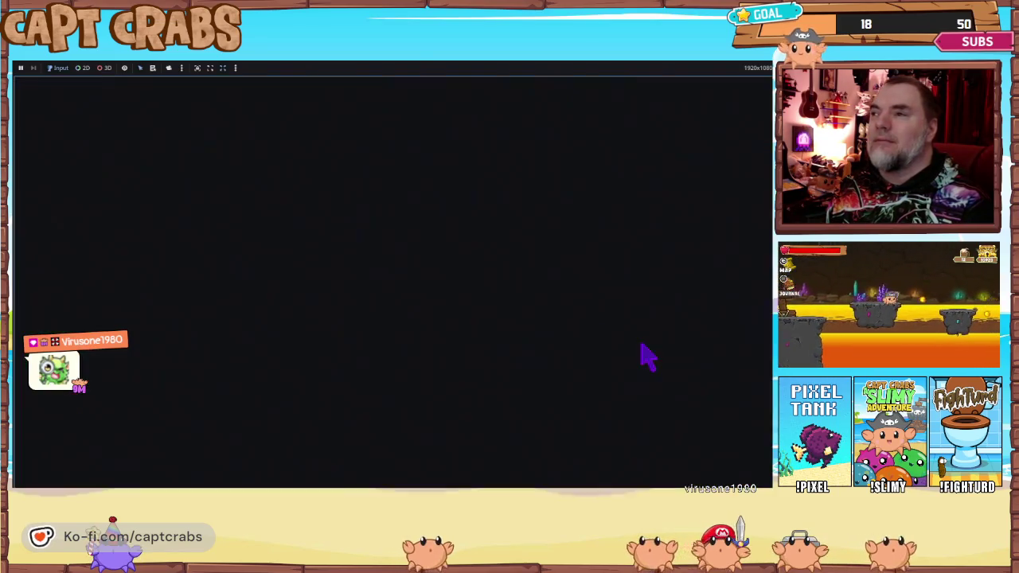
# - Move the coin toward its own centre with y offset 100 at speed 250, then save and playtest
pyautogui.write('250')
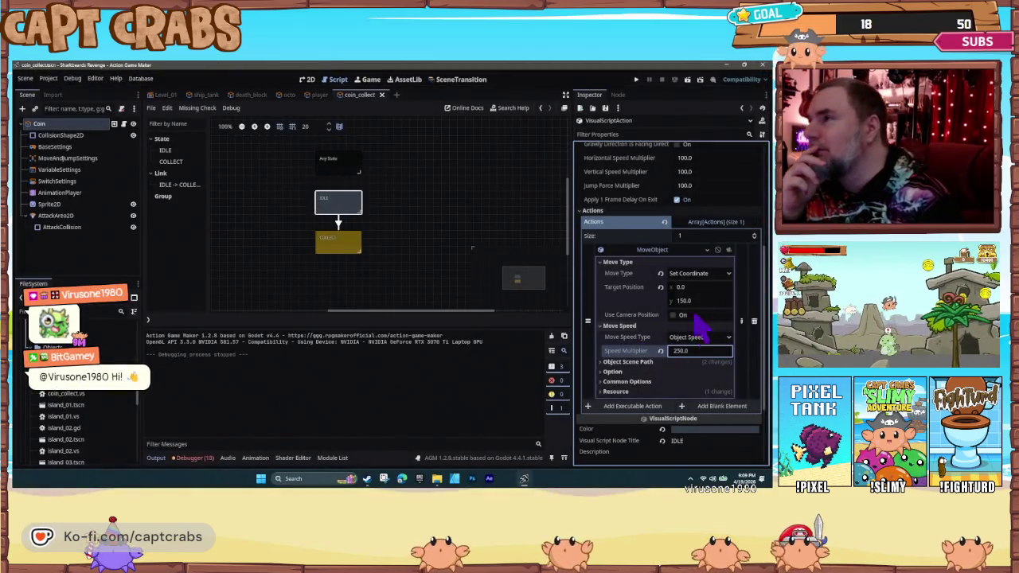
pyautogui.click(699, 273)
pyautogui.click(693, 308)
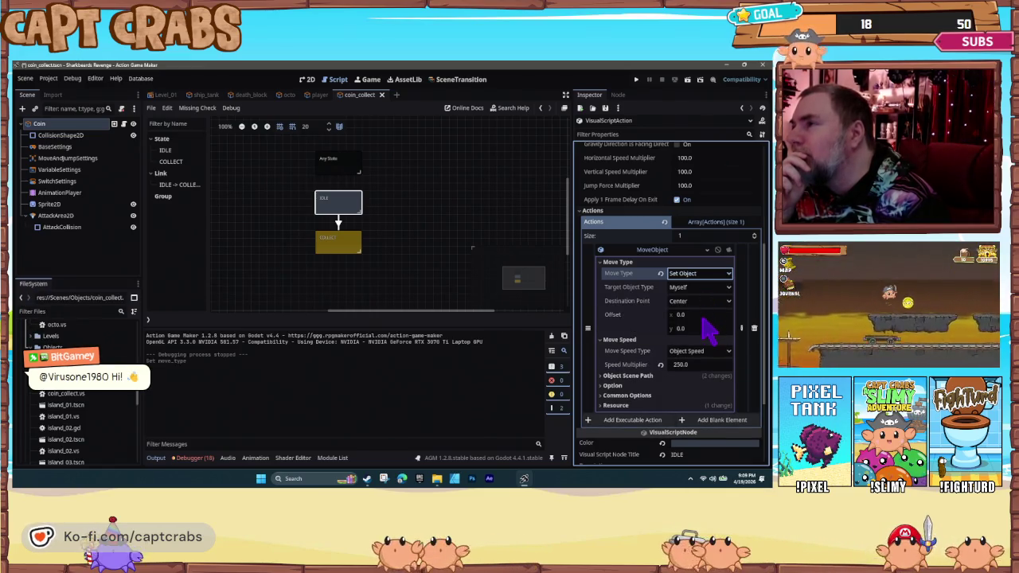
pyautogui.click(711, 328)
pyautogui.write('100')
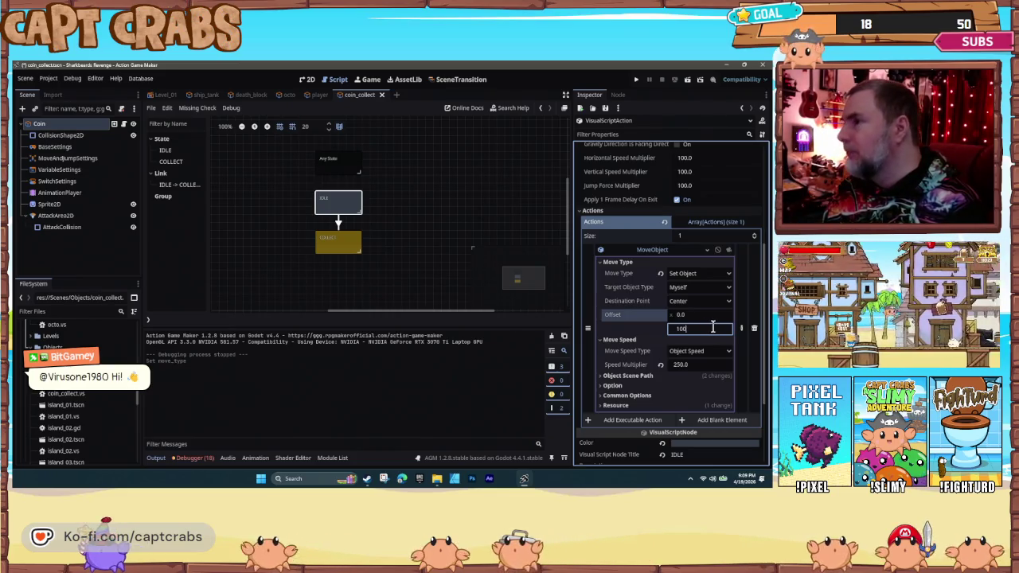
pyautogui.press('Return')
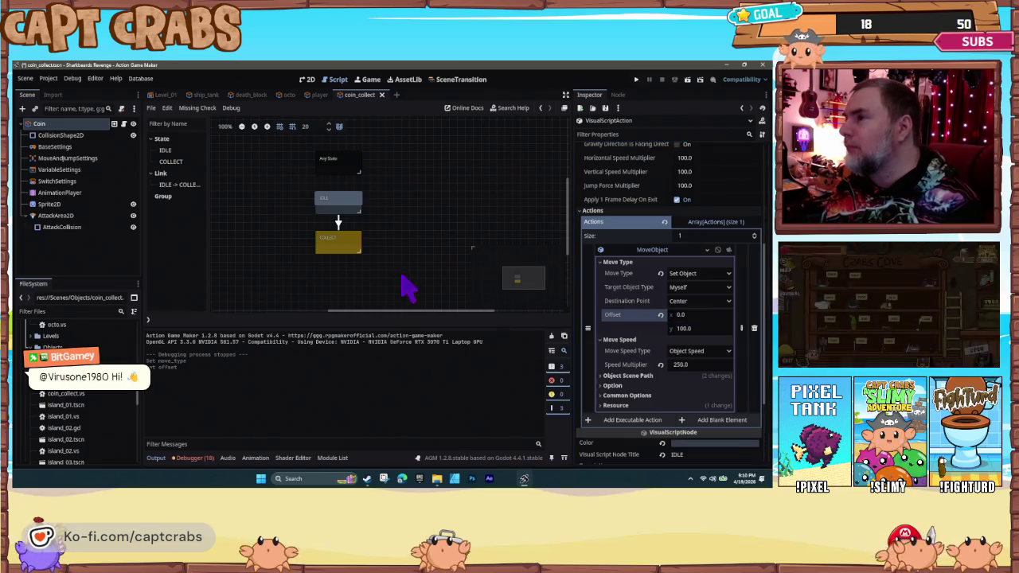
pyautogui.hotkey('ctrl', 's')
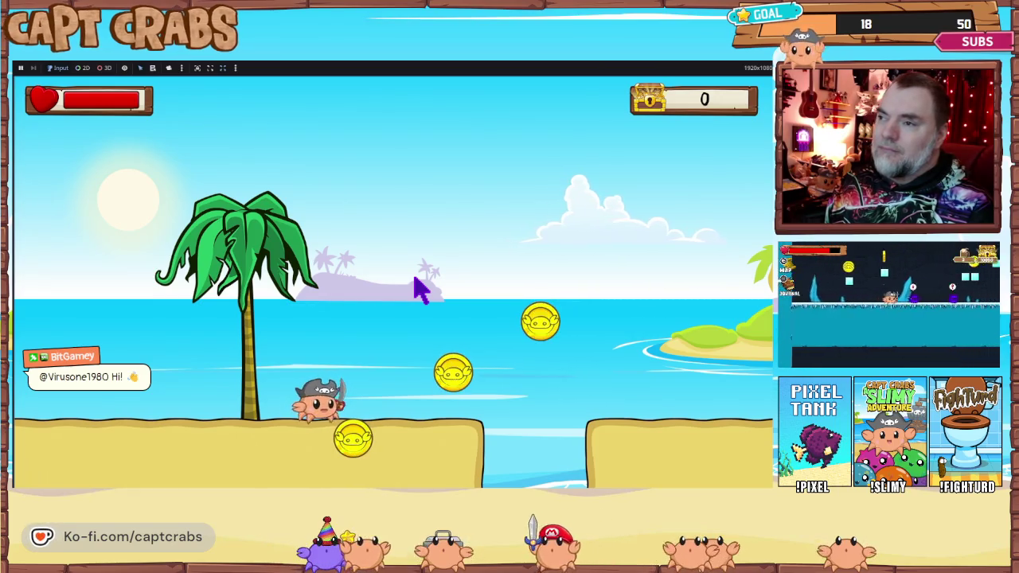
# - Quit the test, set the move's y offset to -100 and speed multiplier 350, and rerun
pyautogui.press('Escape')
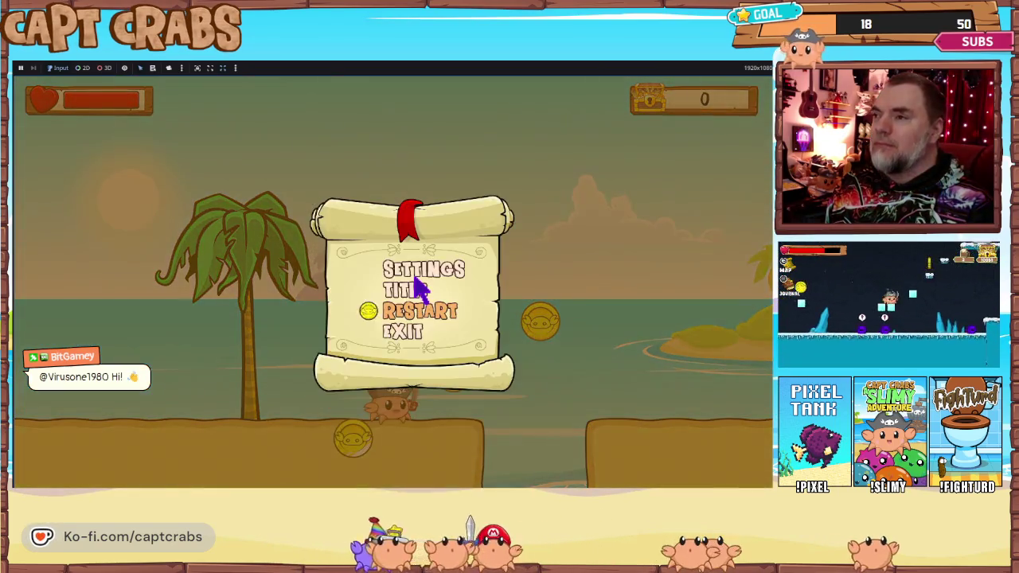
pyautogui.press('F8')
pyautogui.click(684, 328)
pyautogui.write('-100')
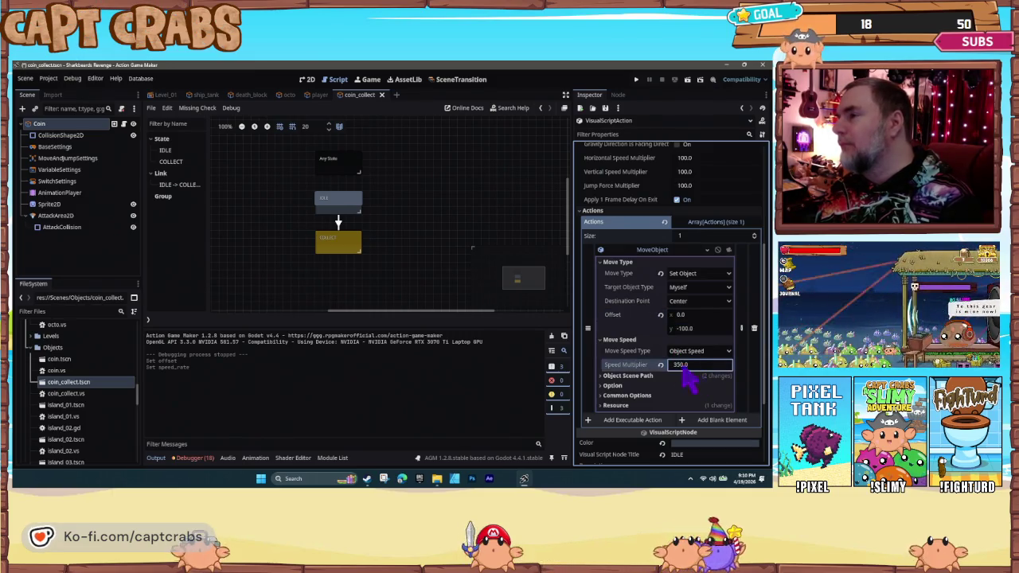
pyautogui.press('F5')
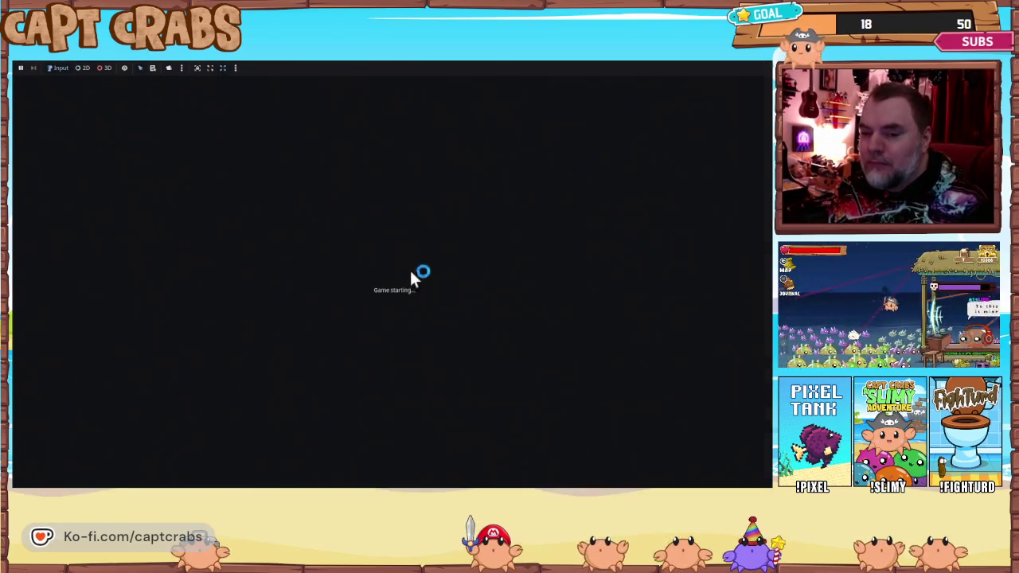
# - Walk the crab right toward the coins, then exit the game from the pause menu
pyautogui.press('Right')
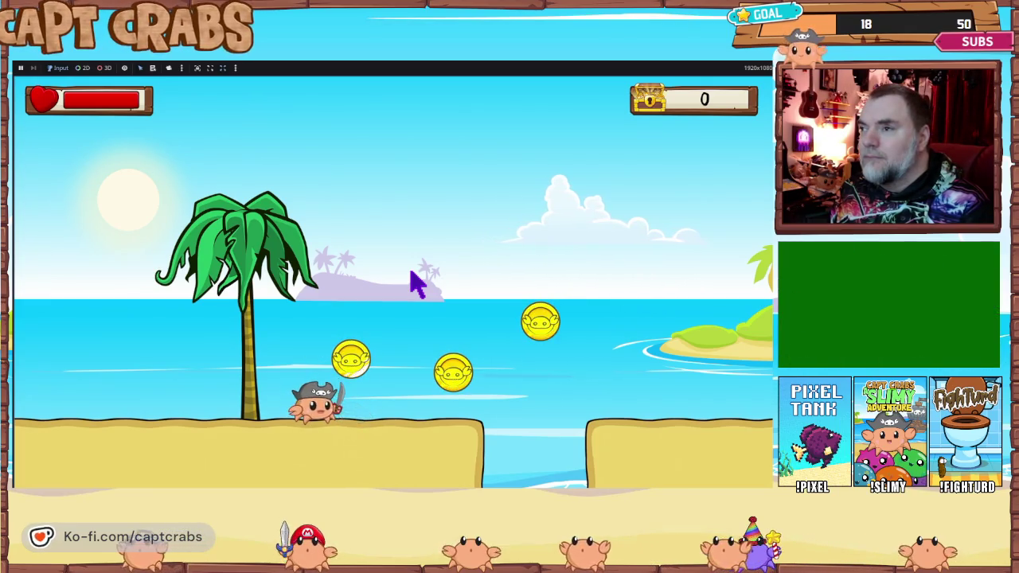
pyautogui.press('Escape')
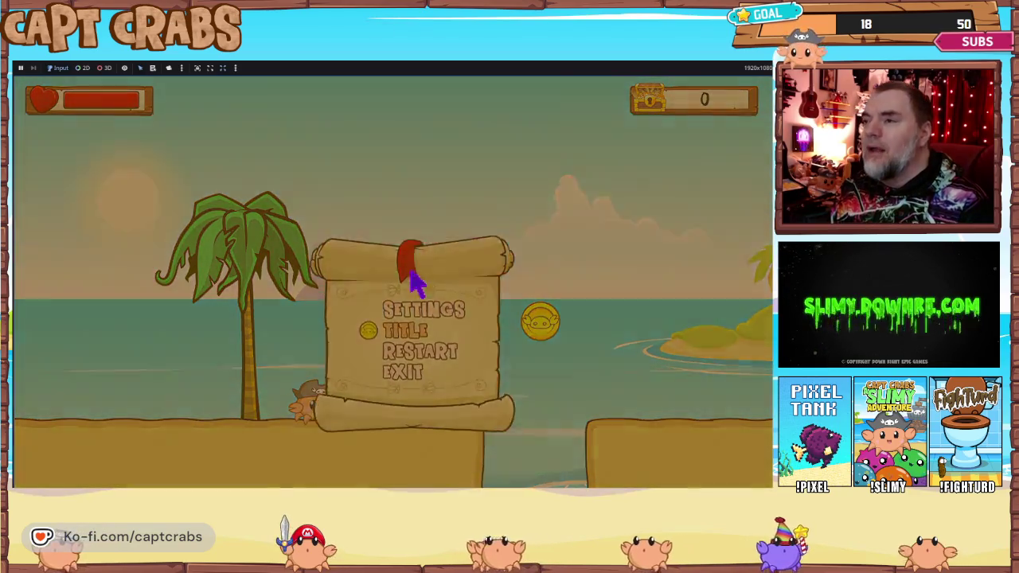
pyautogui.press('Down')
pyautogui.press('Down')
pyautogui.press('Return')
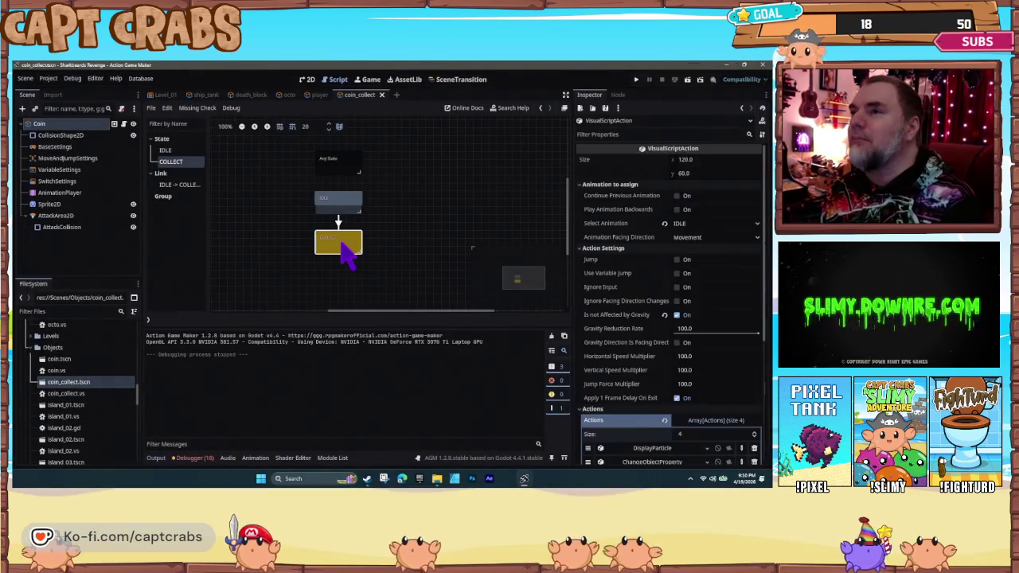
# - Uncheck 'Is not Affected by Gravity' on the coin's IDLE state and launch a playtest
pyautogui.click(356, 210)
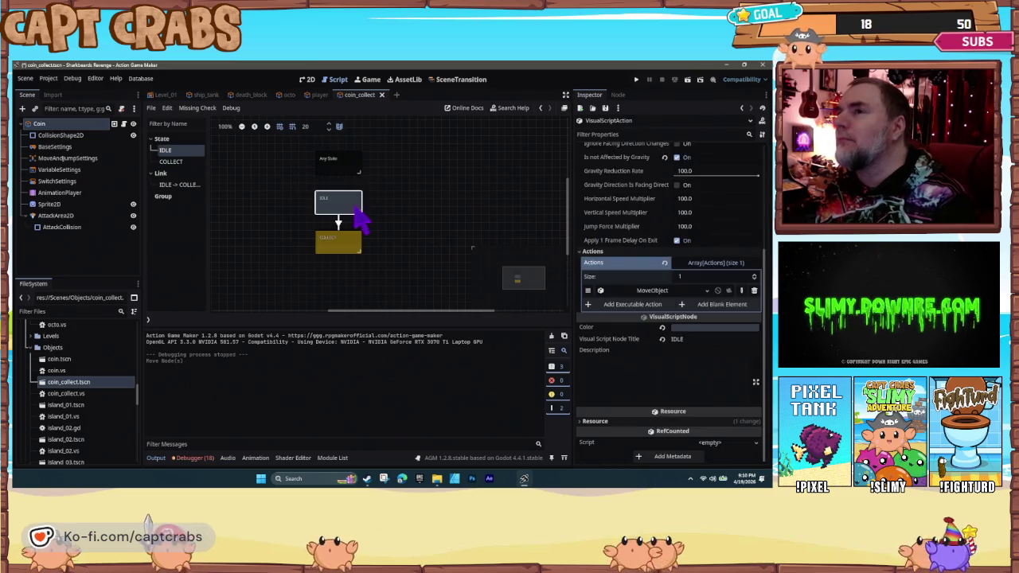
pyautogui.scroll(3, 633, 239)
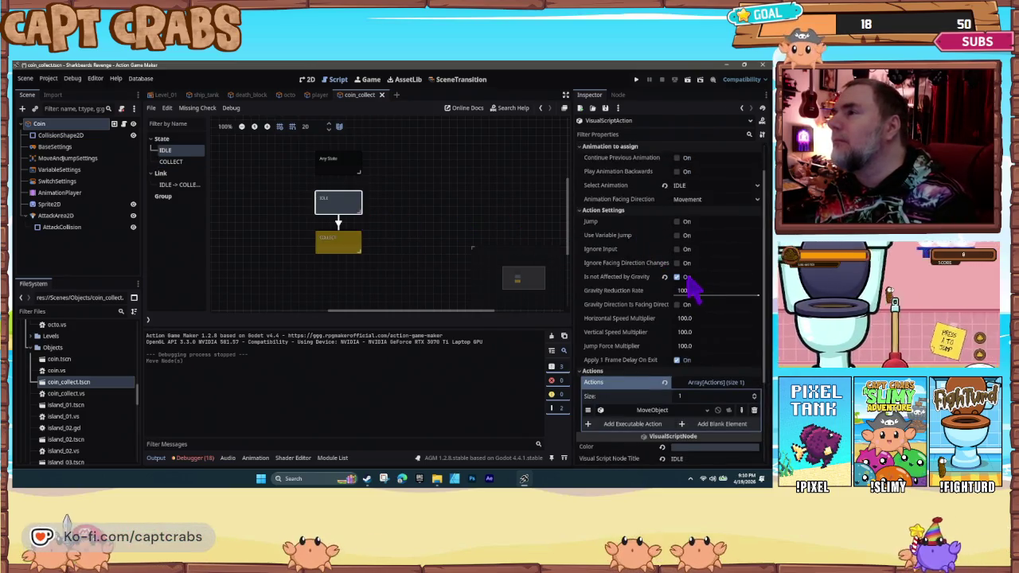
pyautogui.click(681, 277)
pyautogui.click(345, 246)
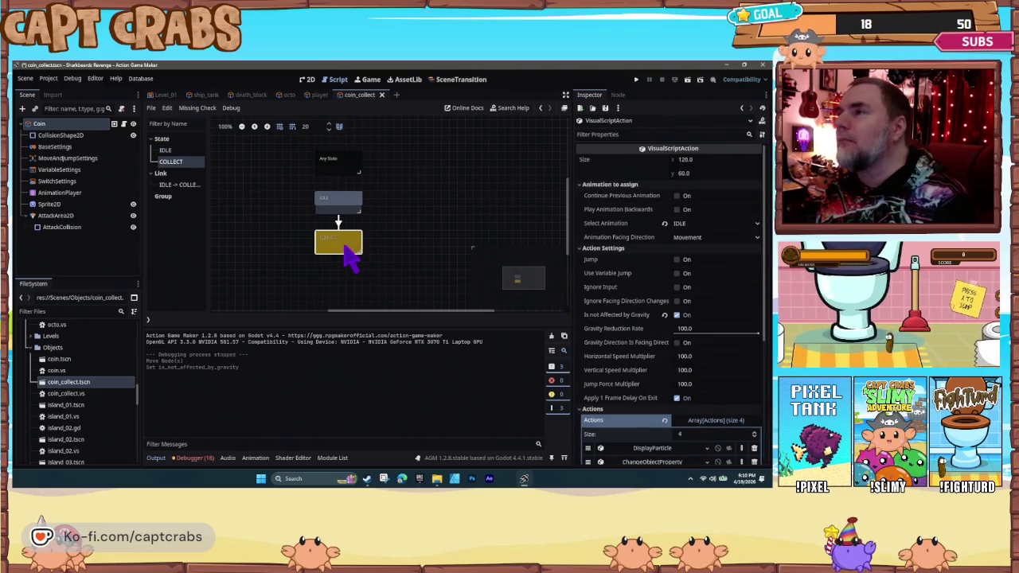
pyautogui.press('F5')
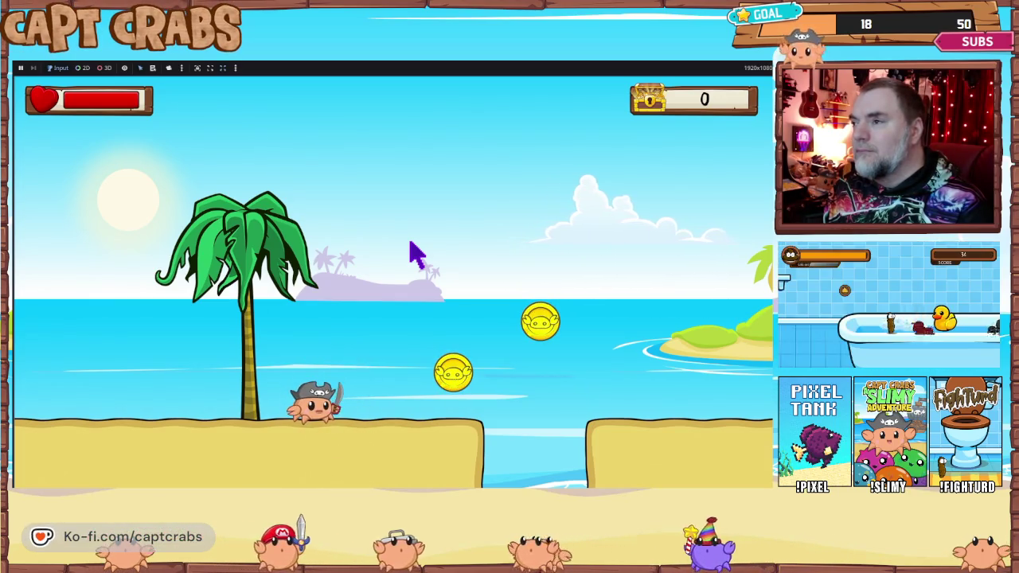
pyautogui.press('Right')
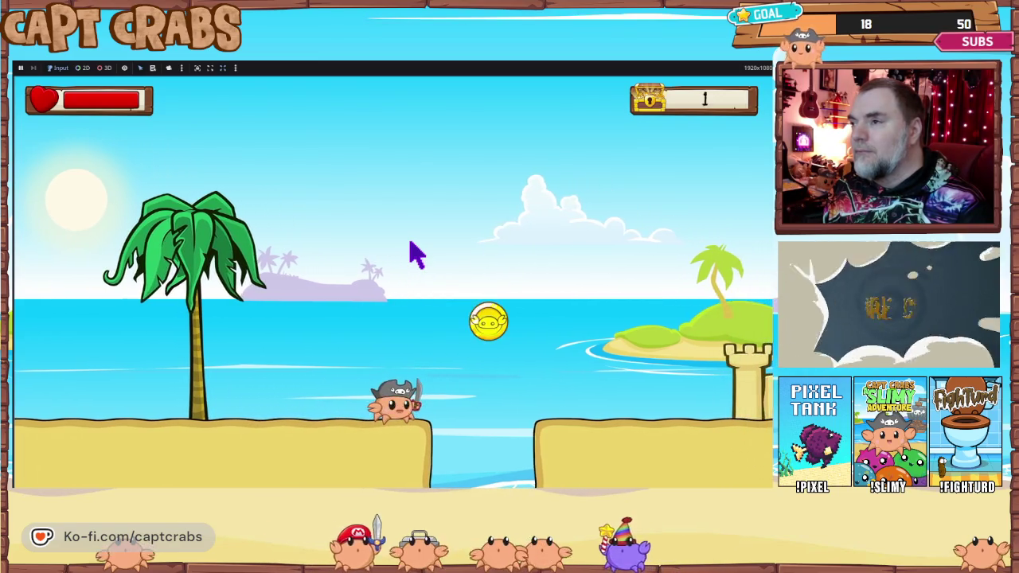
pyautogui.press('space')
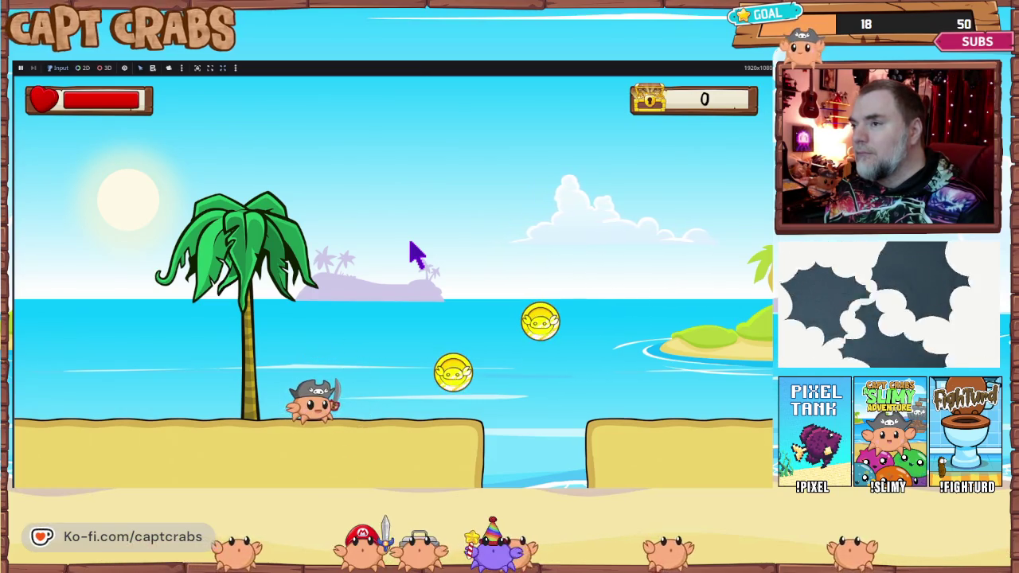
pyautogui.press('Escape')
pyautogui.press('F8')
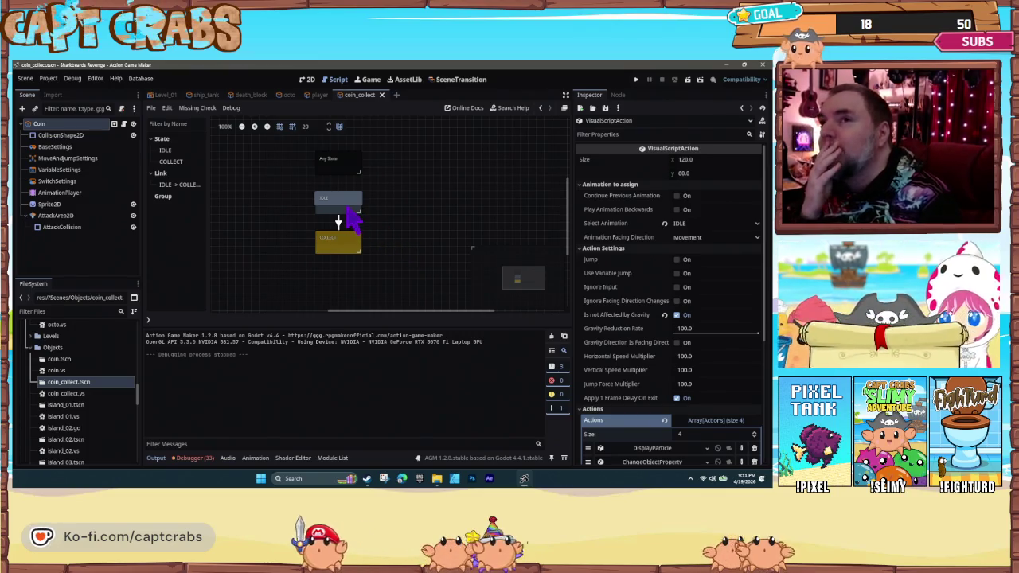
# - In the 2D view, drag the coin's AttackCollision box to (-2, -2), centred on the coin
pyautogui.click(338, 203)
pyautogui.click(80, 135)
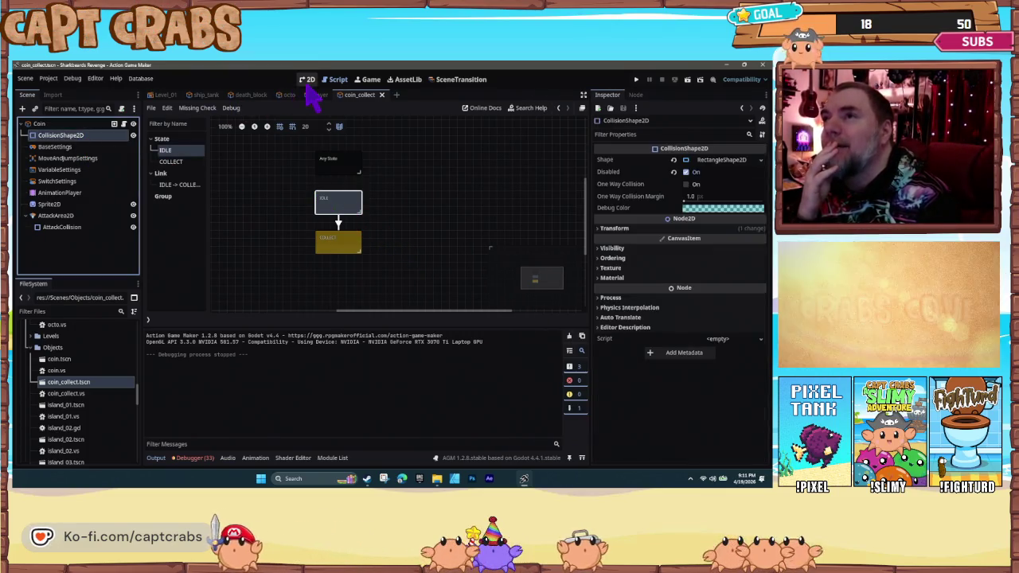
pyautogui.click(310, 79)
pyautogui.press('f')
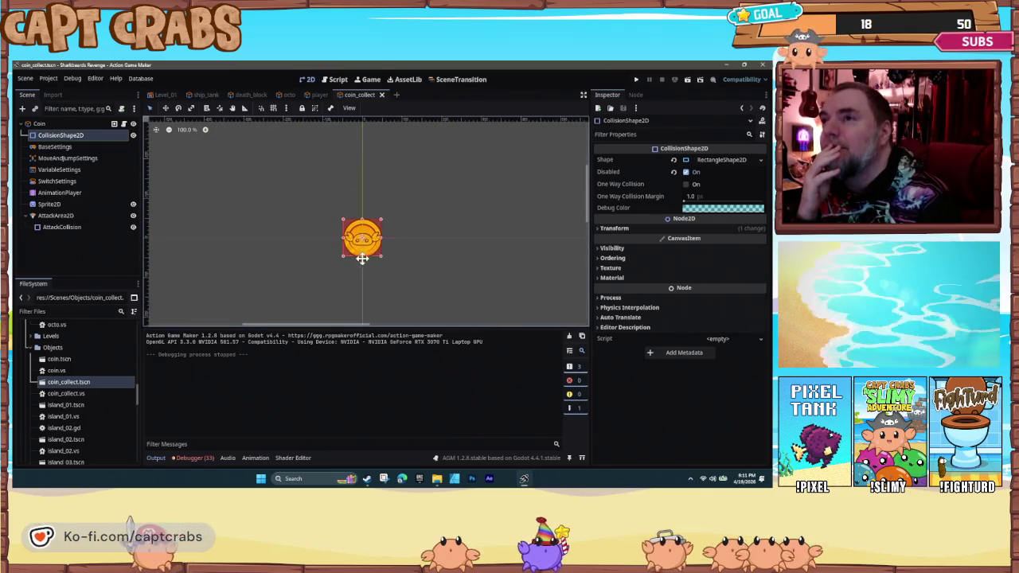
pyautogui.scroll(3, 354, 257)
pyautogui.scroll(2, 346, 263)
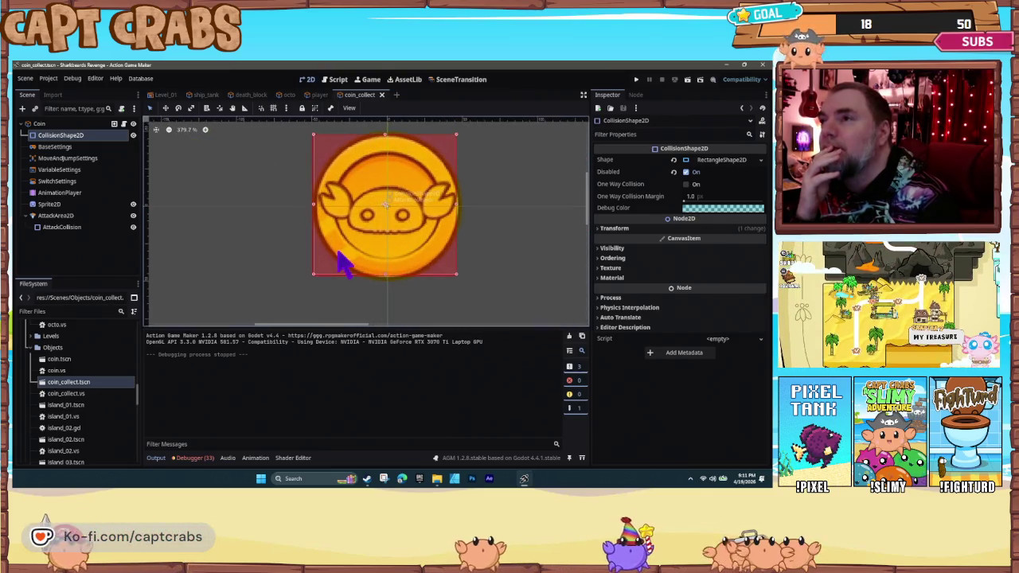
pyautogui.moveTo(347, 239); pyautogui.dragTo(271, 246)
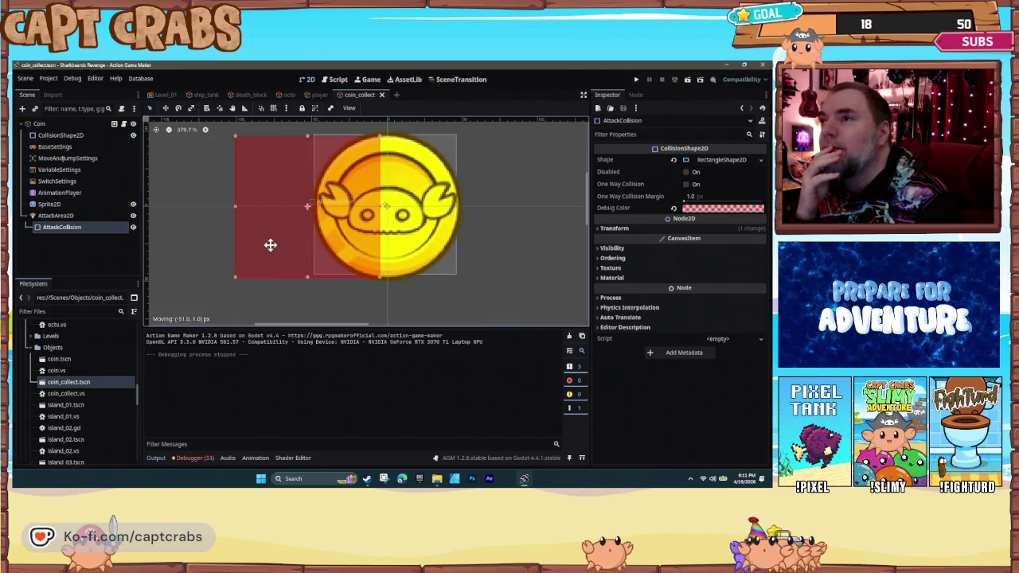
pyautogui.click(69, 136)
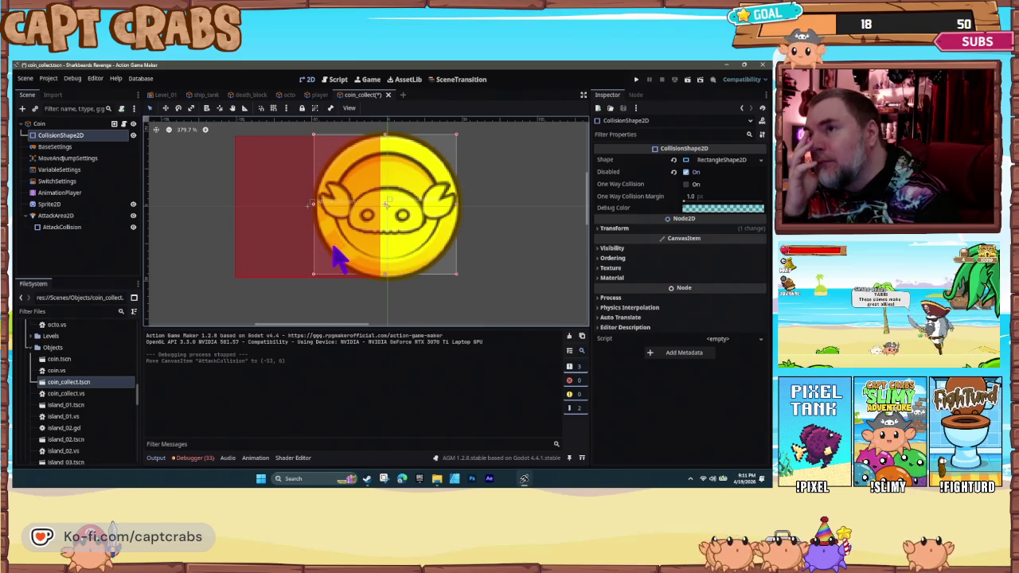
pyautogui.moveTo(281, 247); pyautogui.dragTo(356, 243)
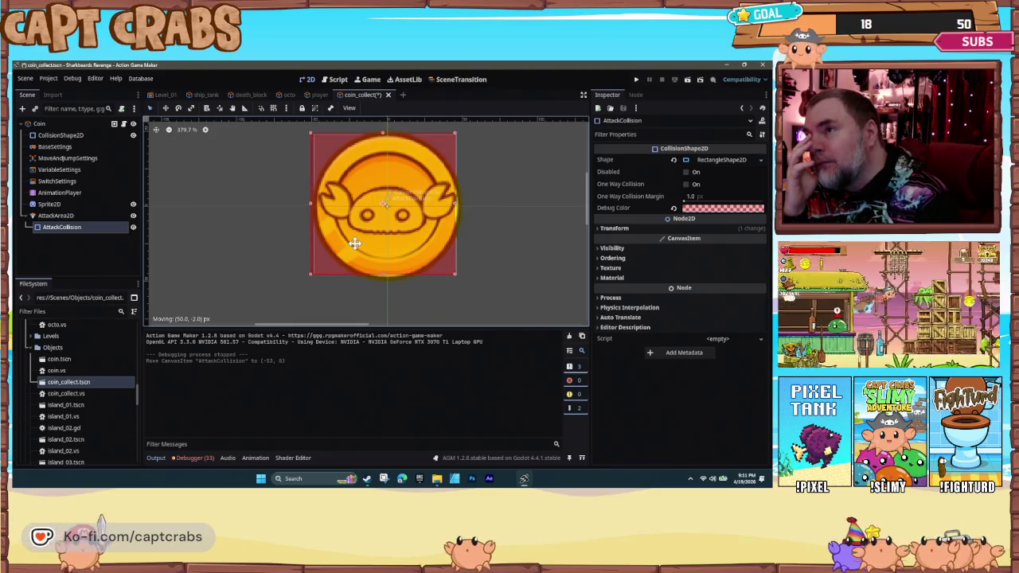
pyautogui.moveTo(356, 243); pyautogui.dragTo(353, 248)
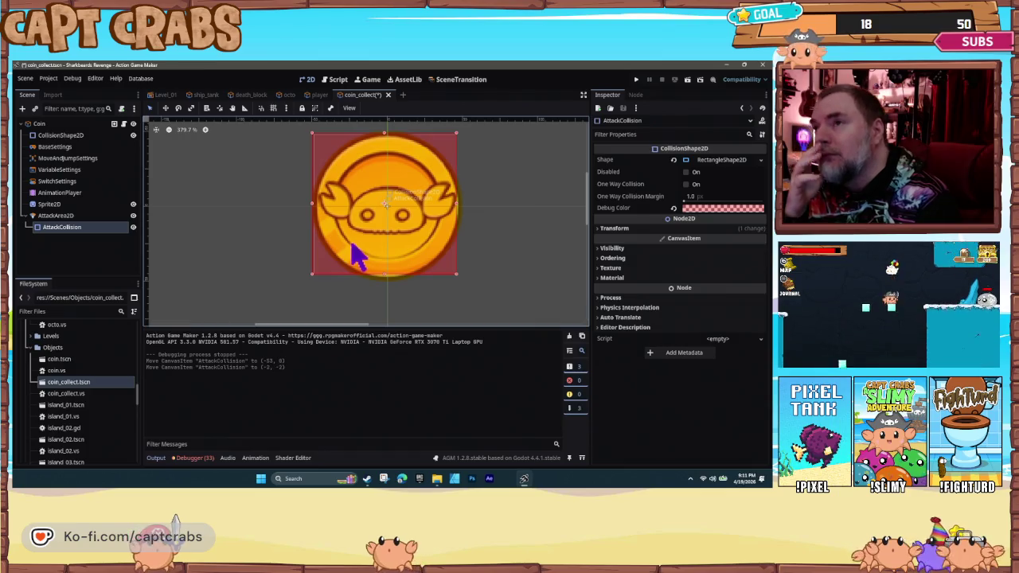
# - Uncheck Disabled on the coin's CollisionShape2D and start a playtest
pyautogui.click(90, 137)
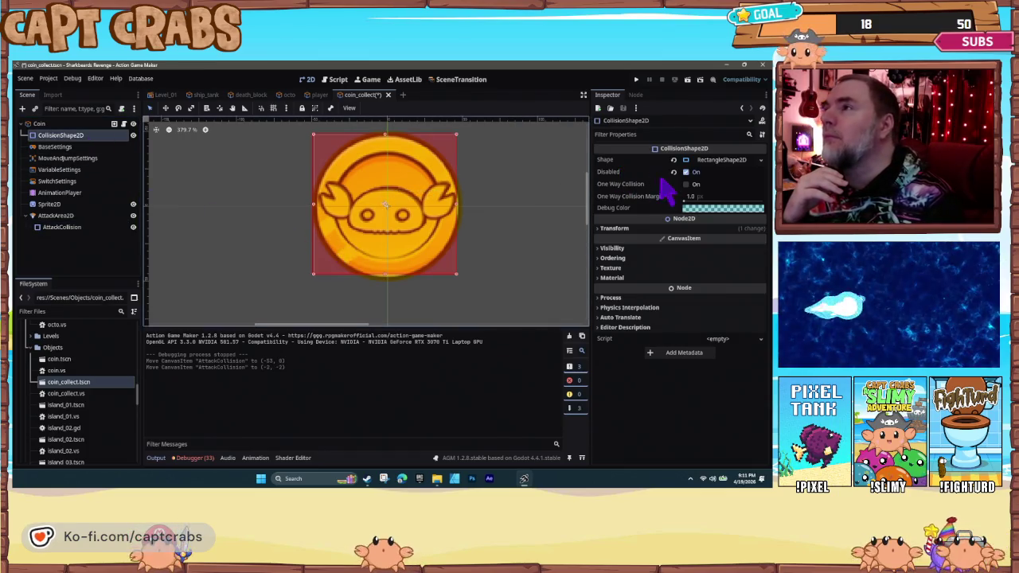
pyautogui.click(687, 172)
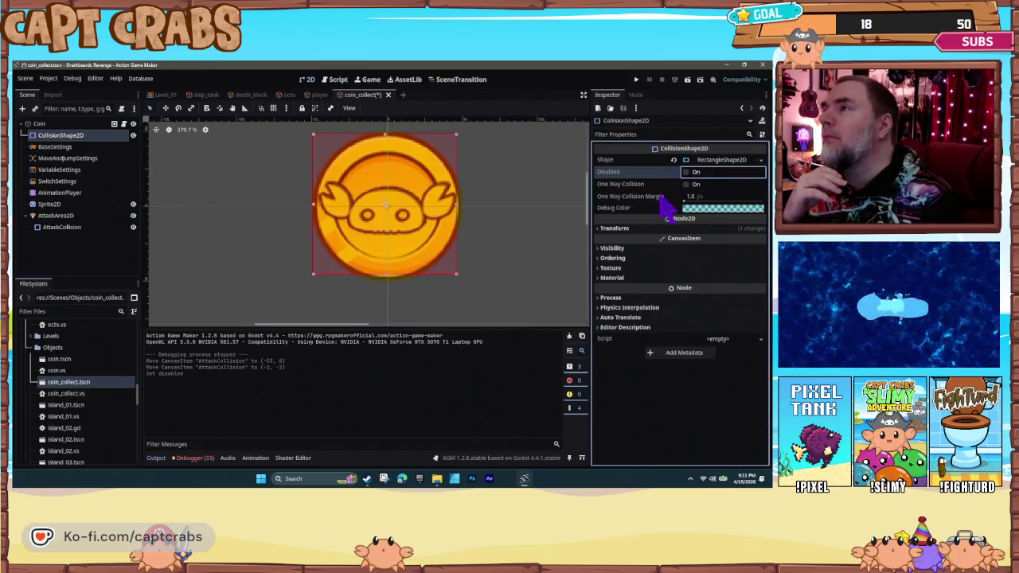
pyautogui.click(303, 248)
pyautogui.press('F5')
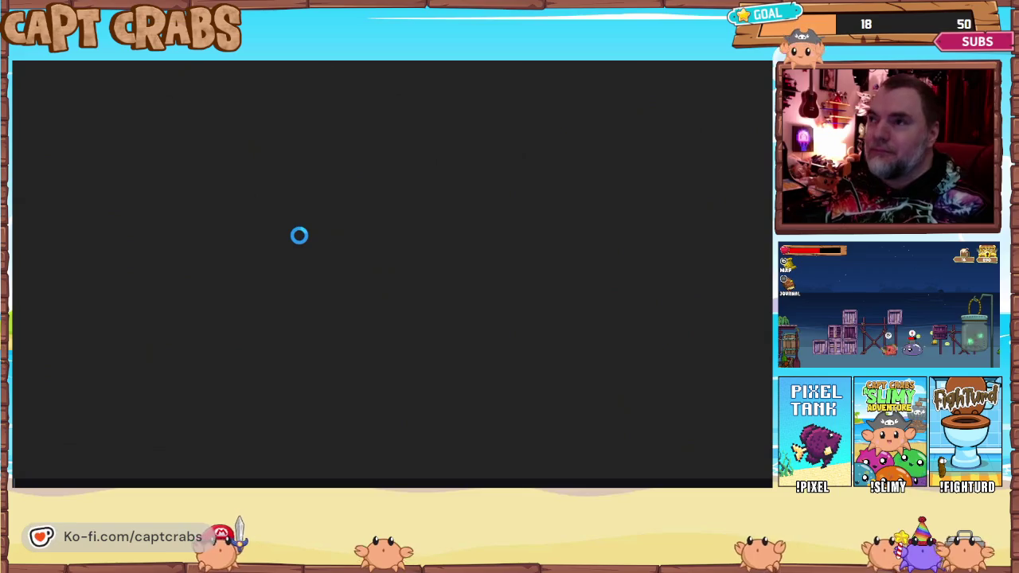
# - Walk the crab to the octopus and attack it until it drops a coin
pyautogui.press('Right')
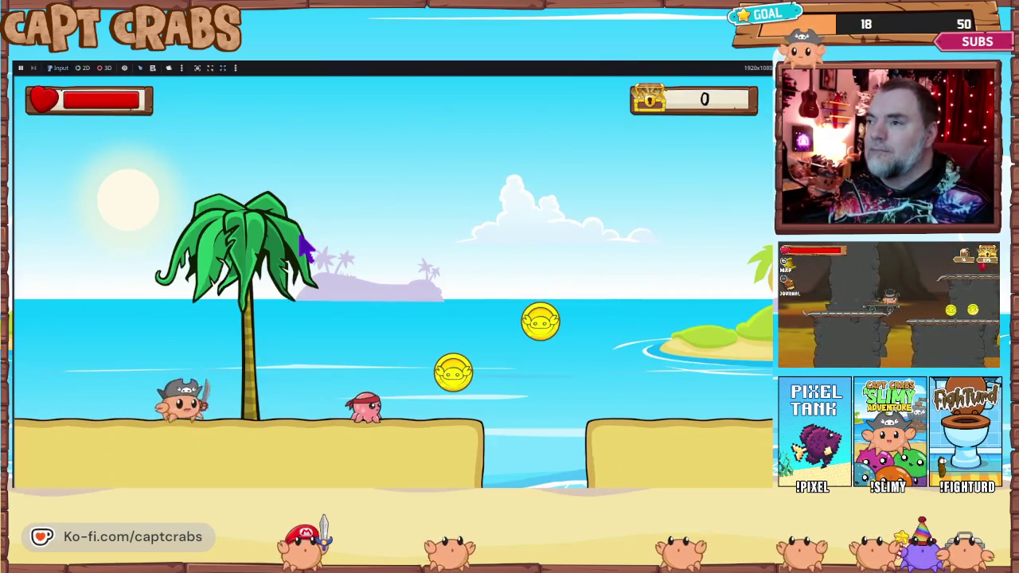
pyautogui.press('space')
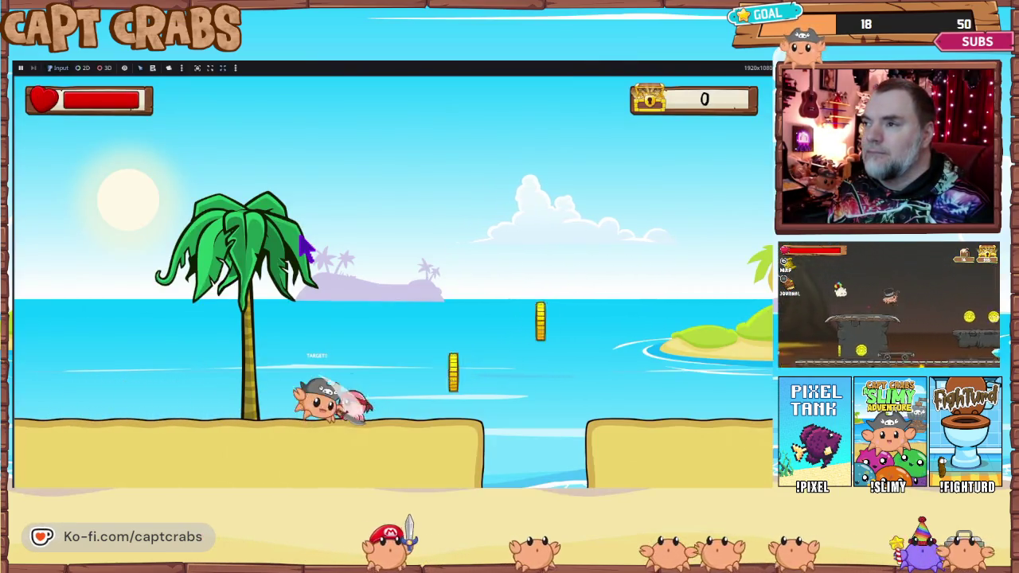
pyautogui.press('space')
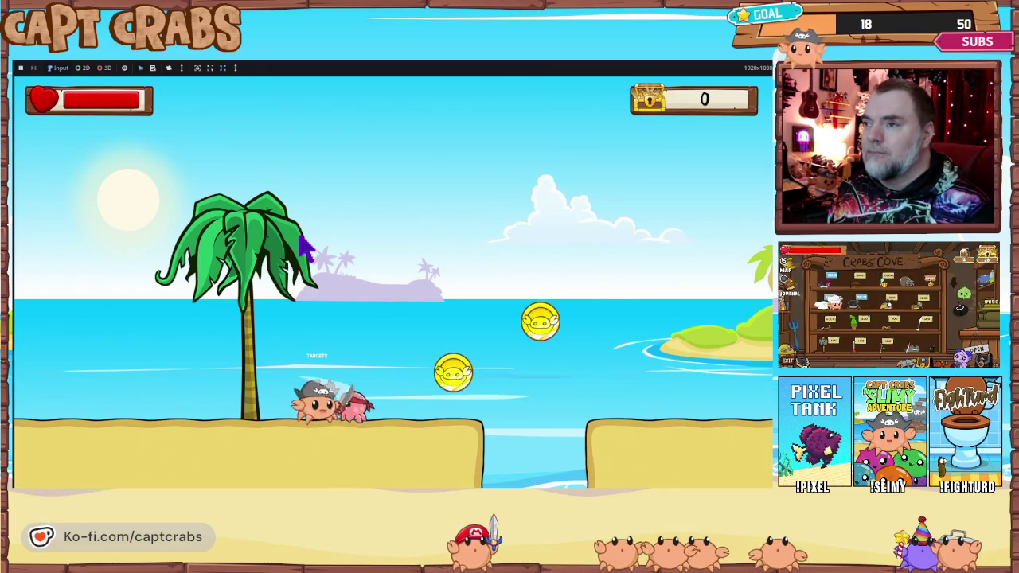
pyautogui.press('space')
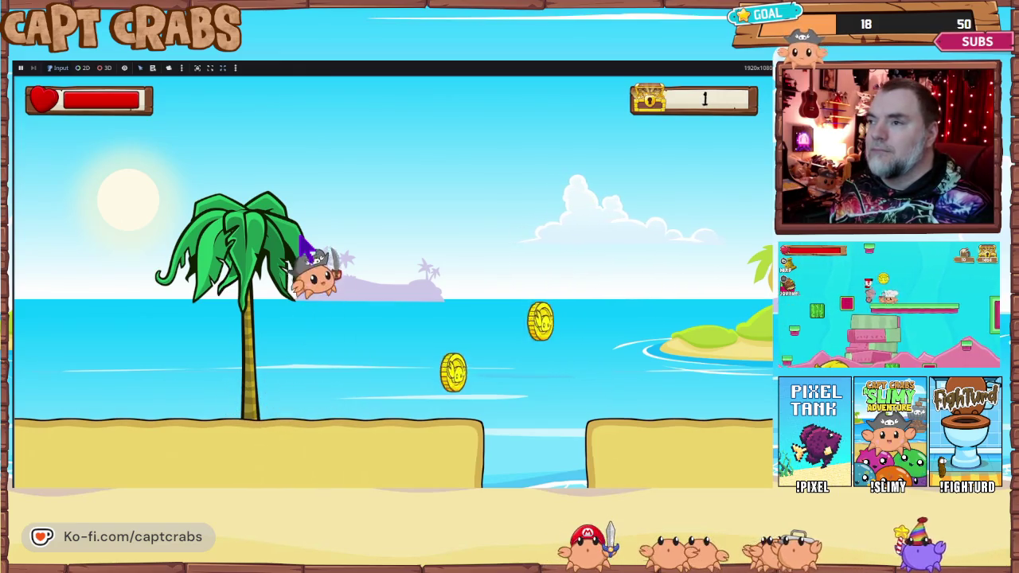
pyautogui.press('Right')
pyautogui.press('space')
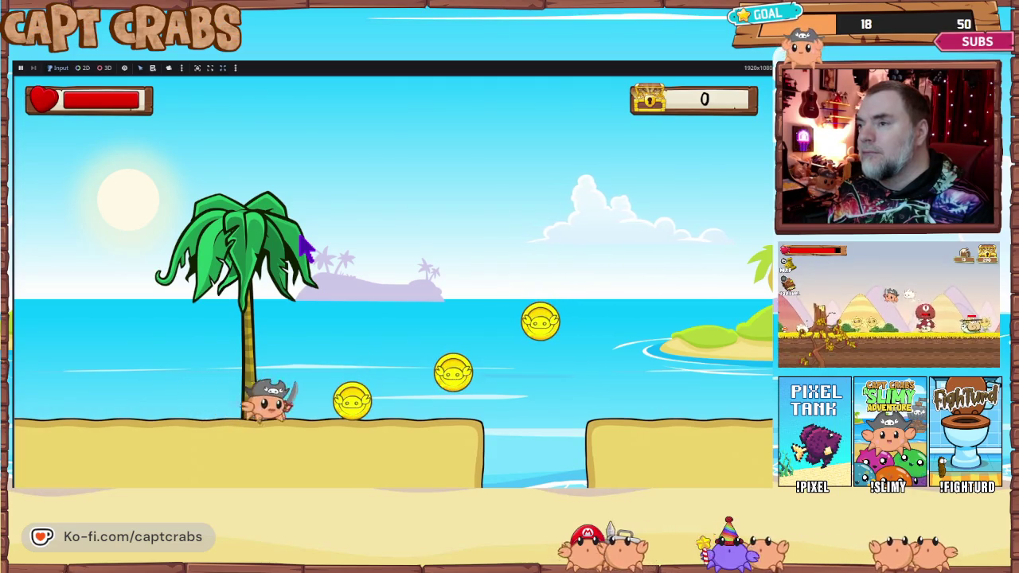
# - Jump the gap collecting the coin (counter 1), then exit via the pause menu
pyautogui.press('Right')
pyautogui.press('space')
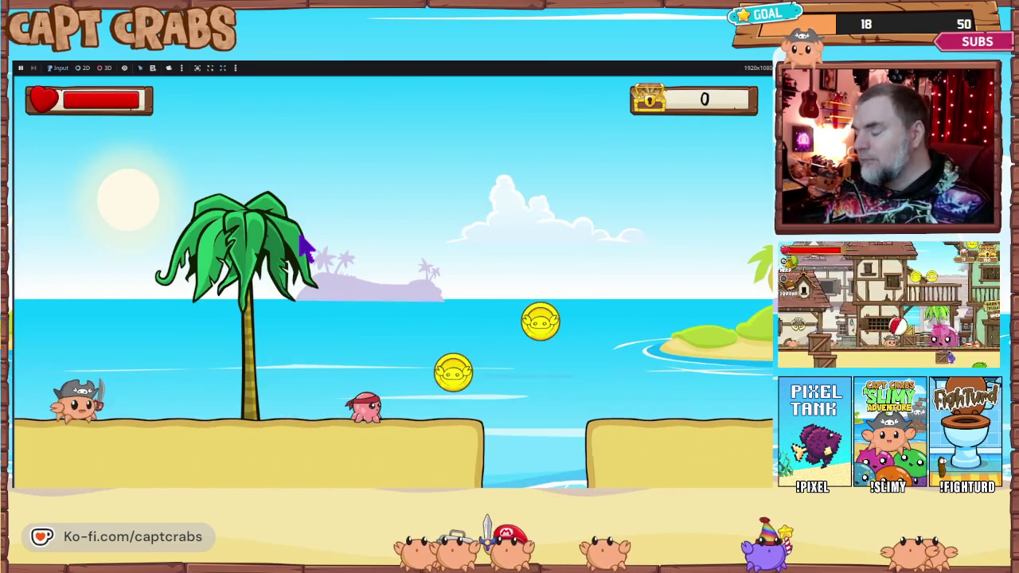
pyautogui.press('Right')
pyautogui.press('Right')
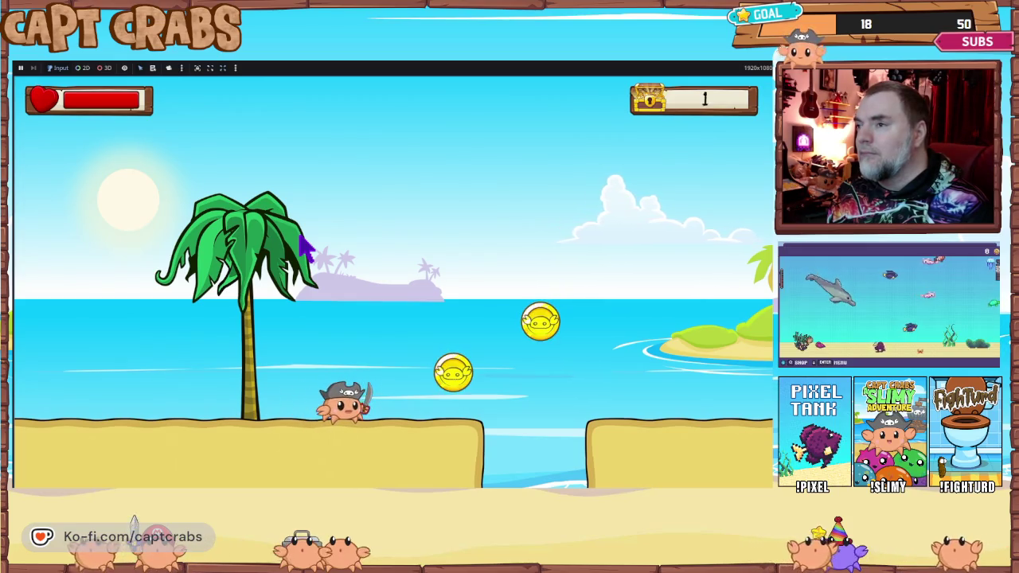
pyautogui.press('Escape')
pyautogui.press('Down')
pyautogui.press('Down')
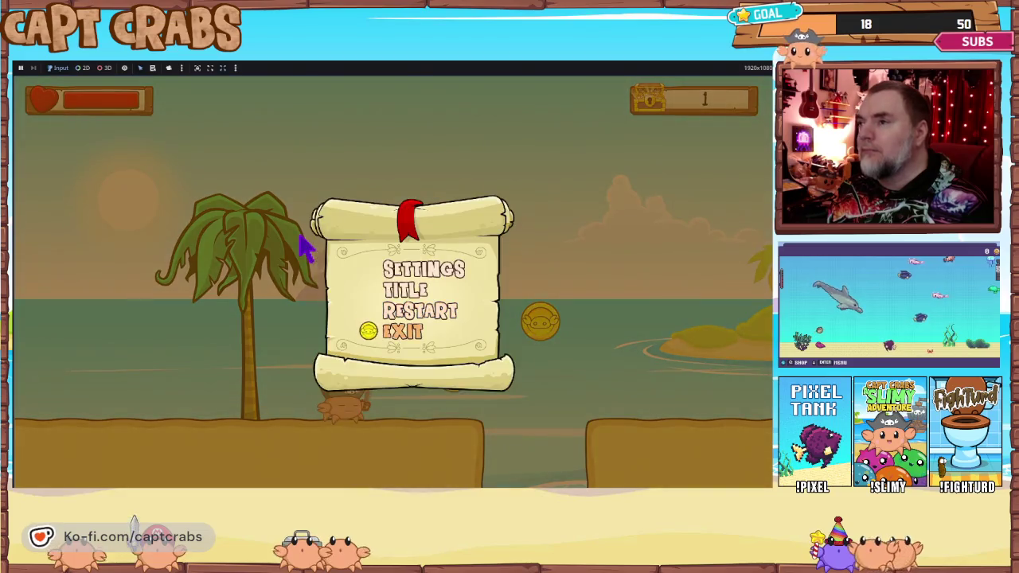
pyautogui.press('Return')
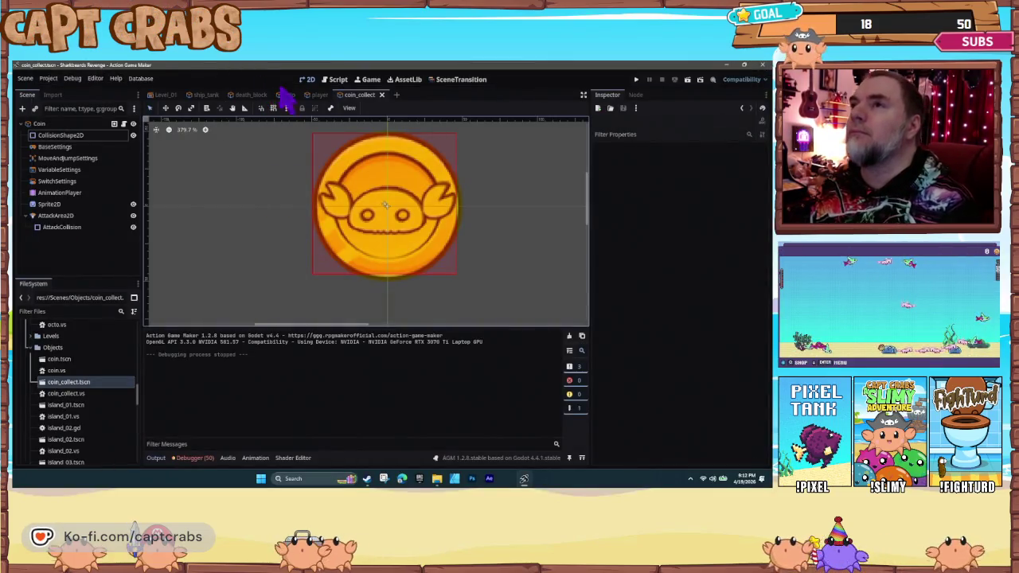
# - Change the octo's Death-state Wait constant from 3.0 to 1.0 sec and run a playtest
pyautogui.click(291, 96)
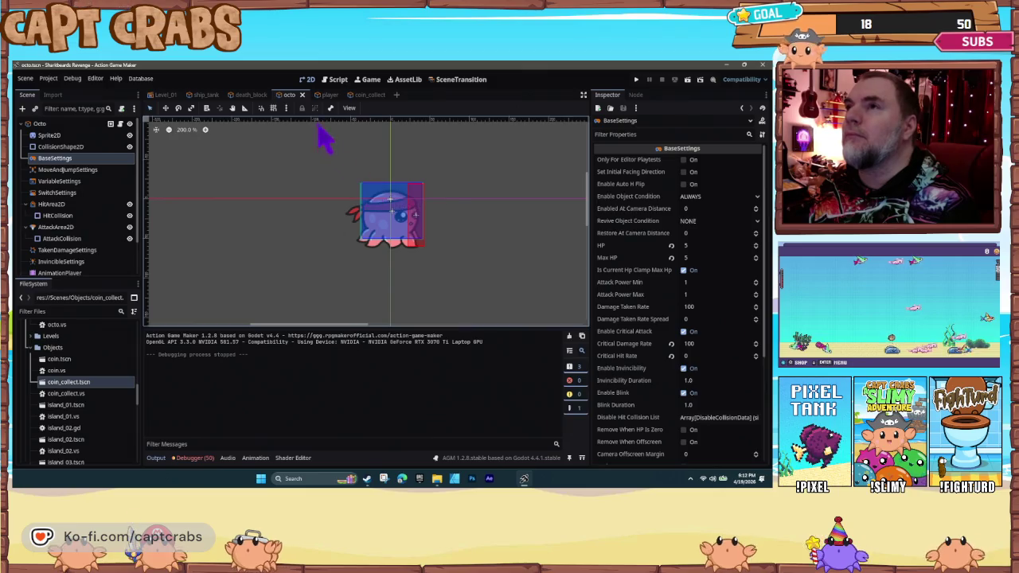
pyautogui.click(338, 79)
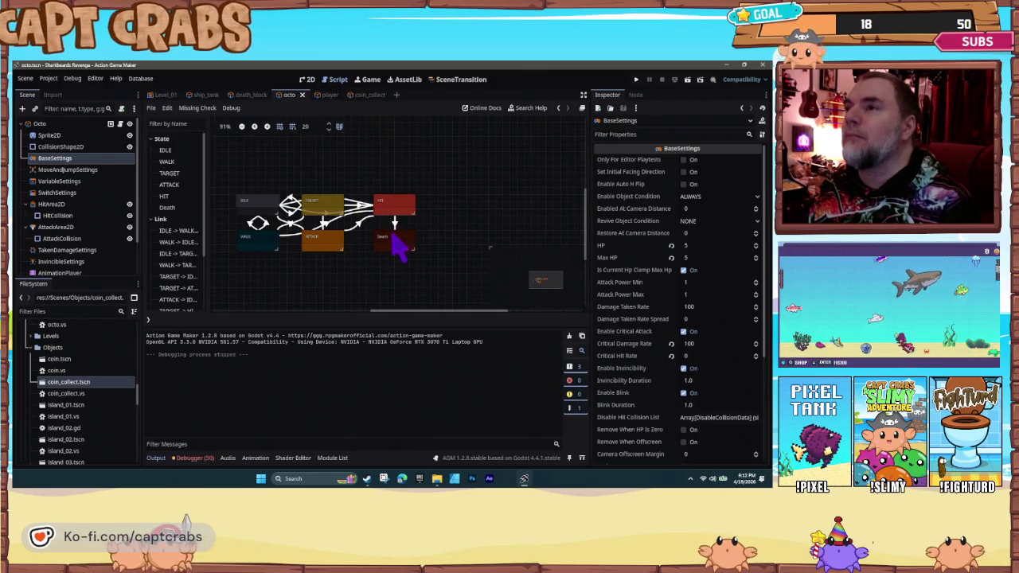
pyautogui.click(402, 240)
pyautogui.click(662, 373)
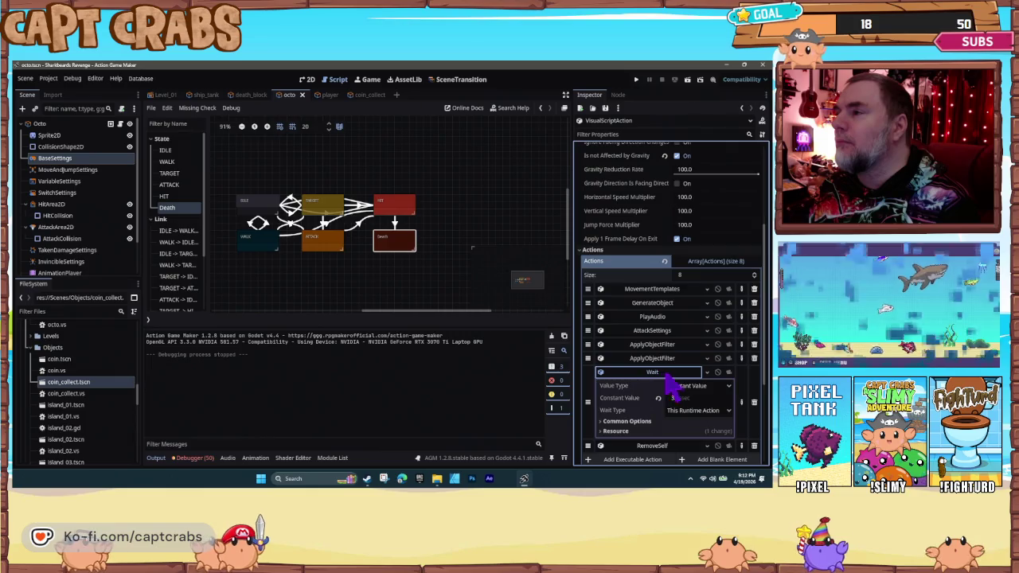
pyautogui.click(705, 400)
pyautogui.write('1')
pyautogui.press('Return')
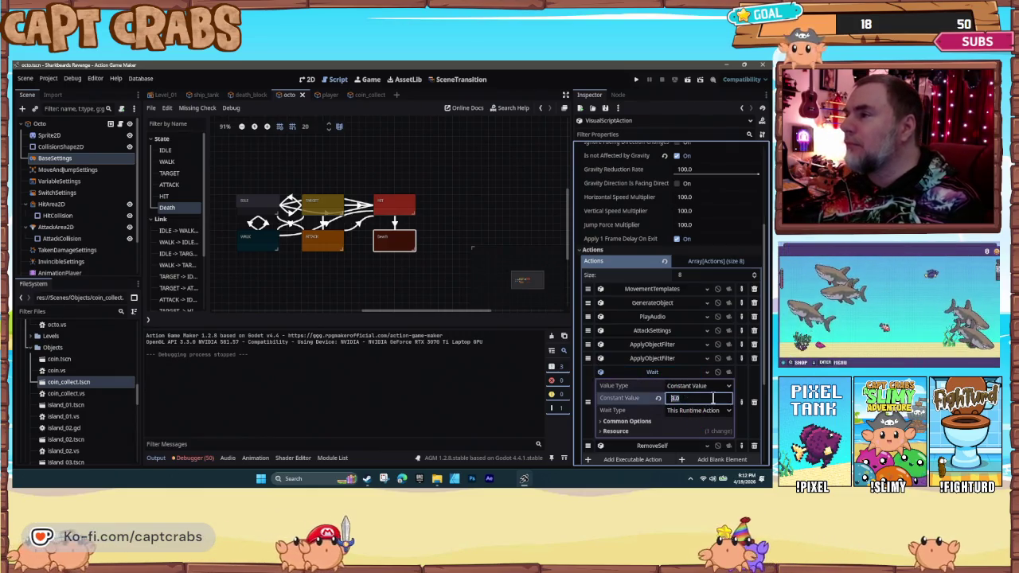
pyautogui.press('F5')
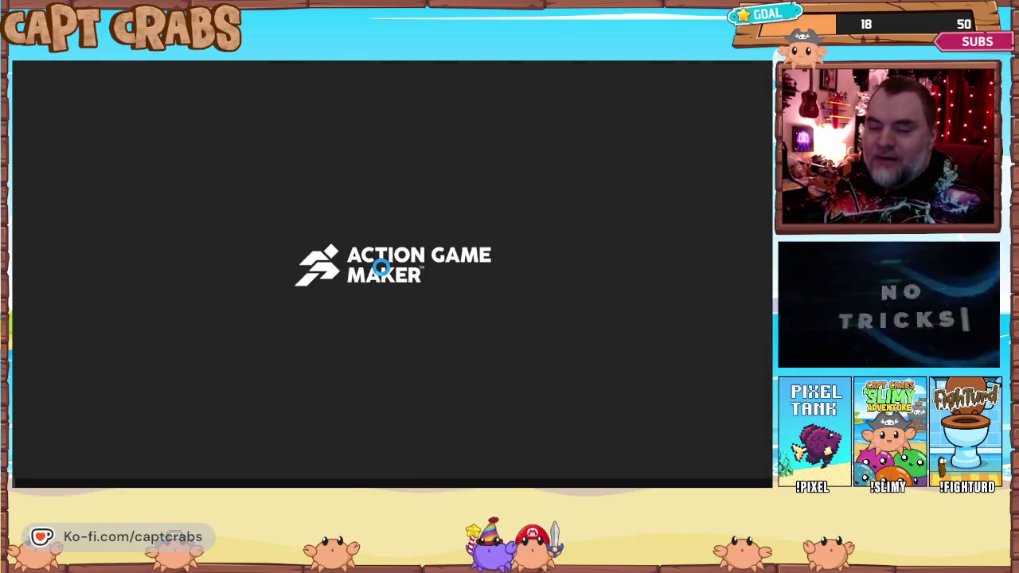
# - Walk the crab right collecting coins until the counter reads 3, then pause and quit the playtest
pyautogui.press('Right')
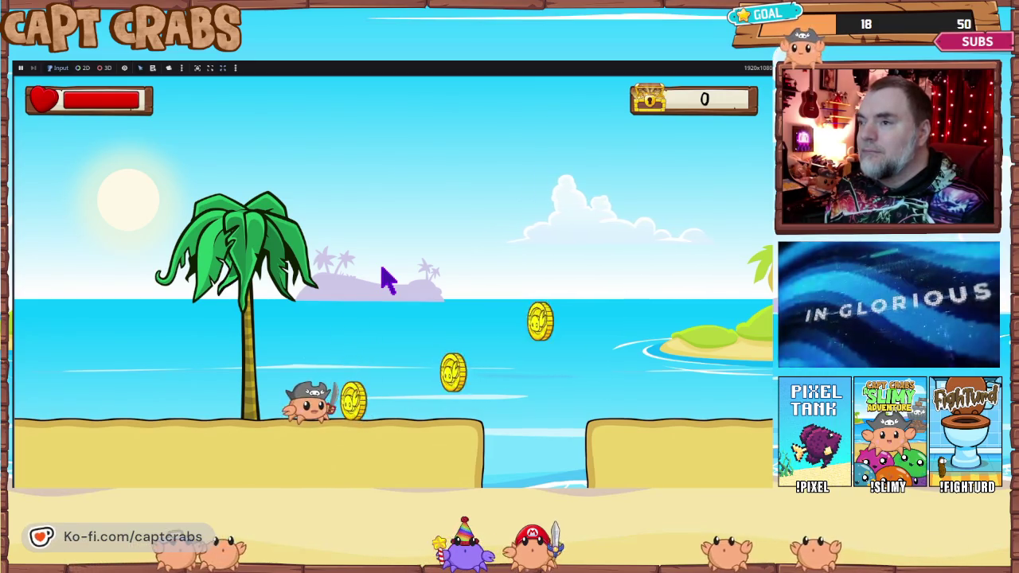
pyautogui.press('Right')
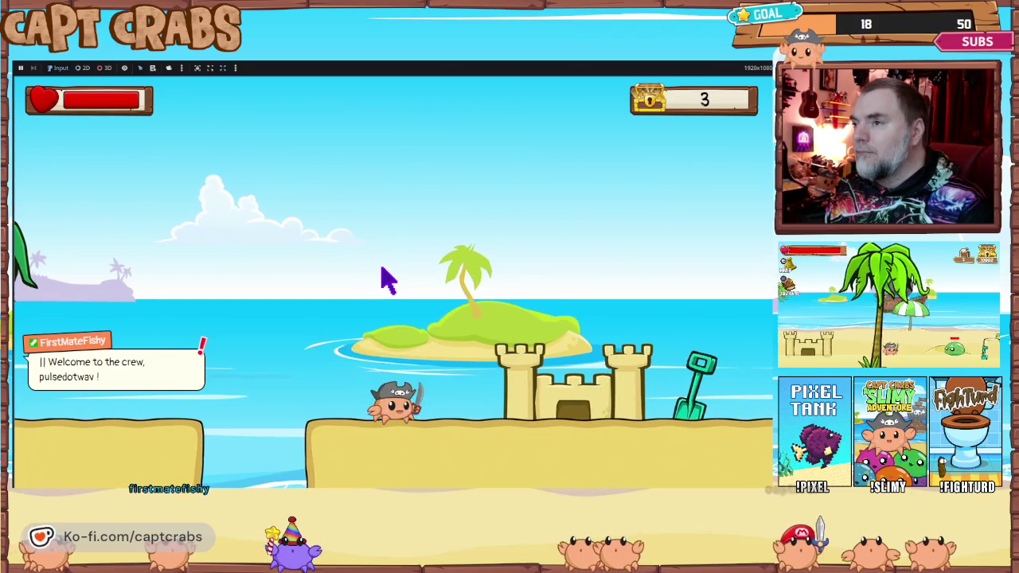
pyautogui.press('Escape')
pyautogui.press('F8')
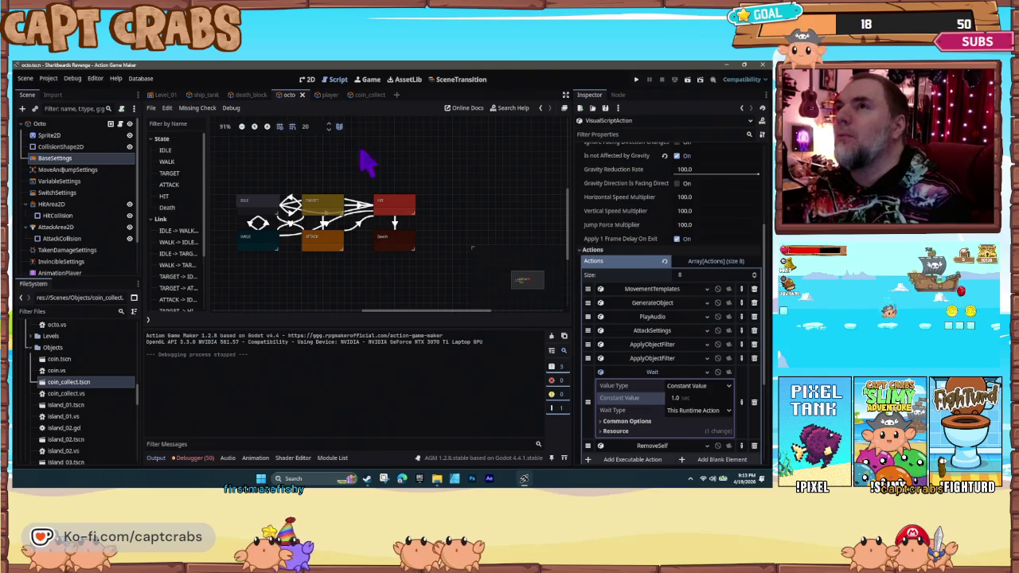
# - Set the coin_collect IDLE-to-COLLECT ElapsedTime condition to 0.5 seconds
pyautogui.click(370, 95)
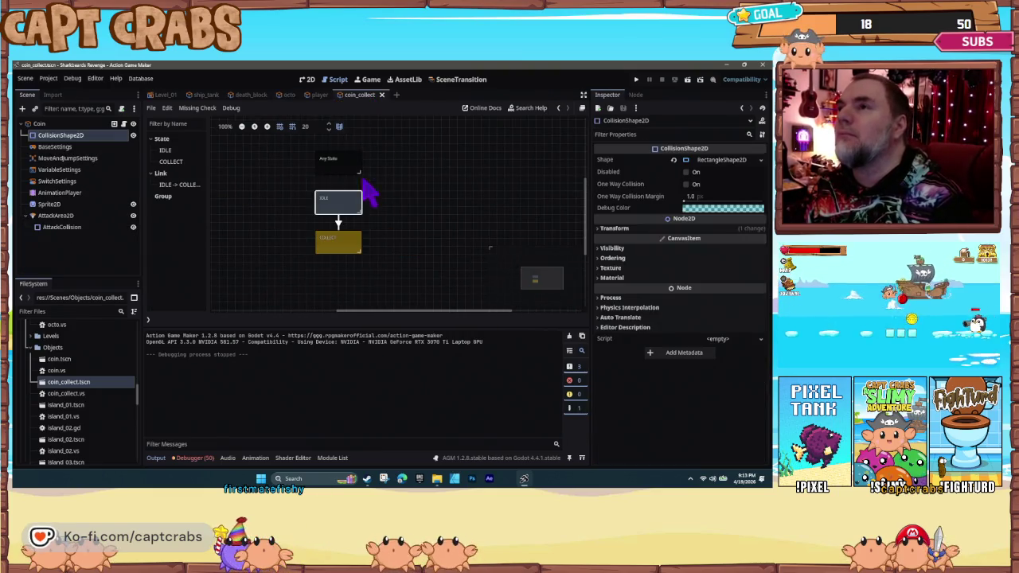
pyautogui.click(337, 221)
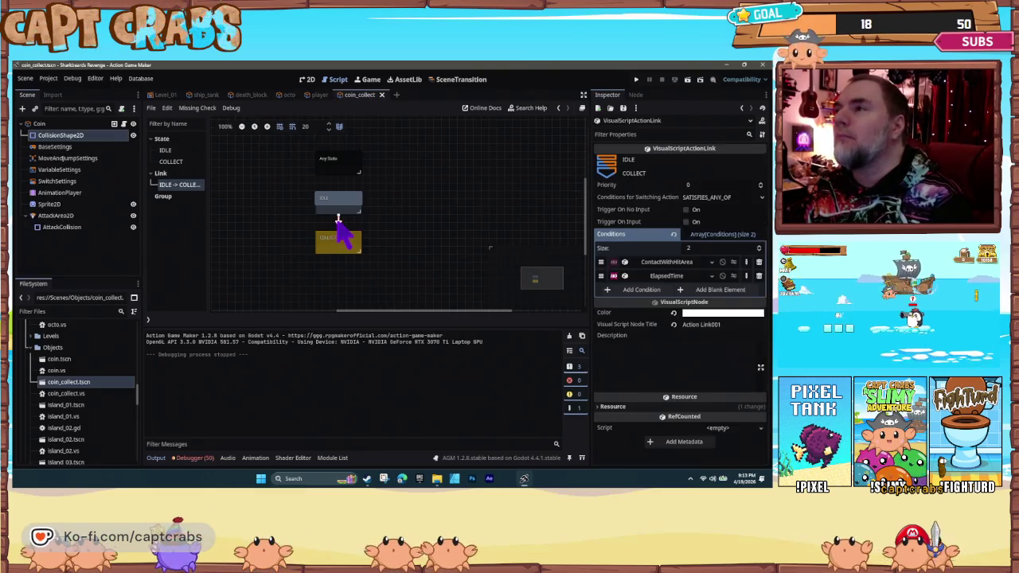
pyautogui.click(666, 275)
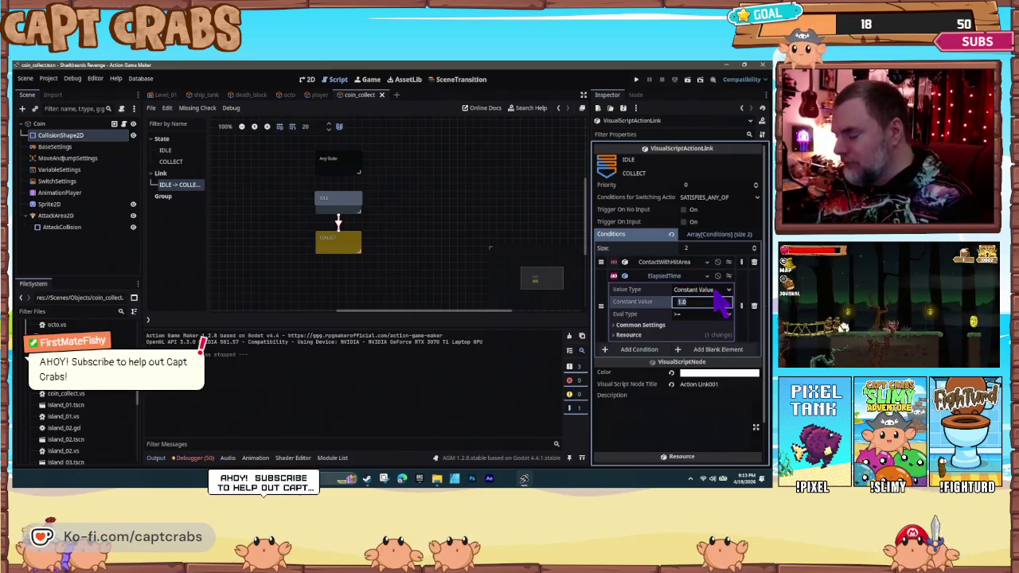
pyautogui.write('0.5')
pyautogui.press('Return')
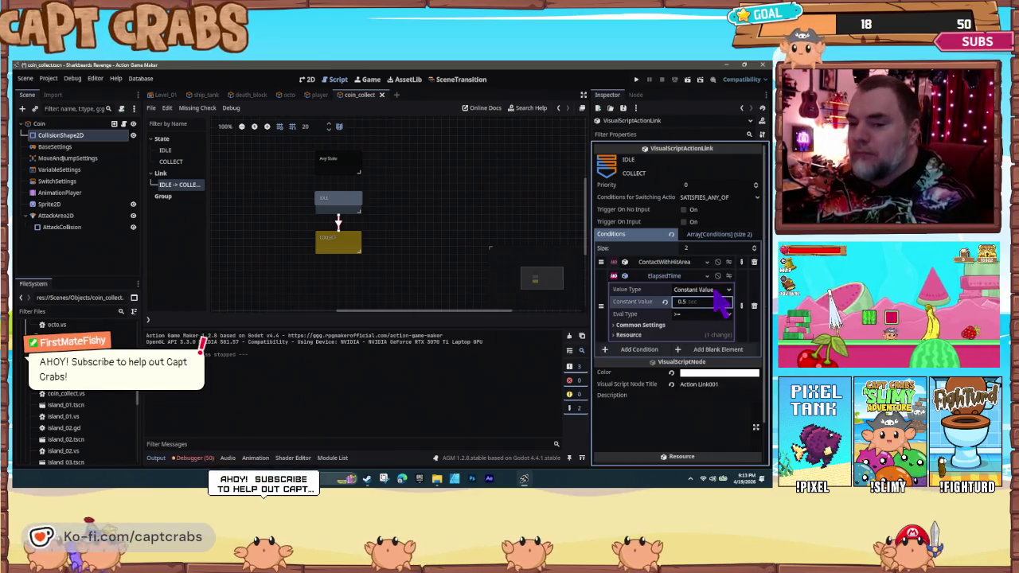
pyautogui.click(301, 267)
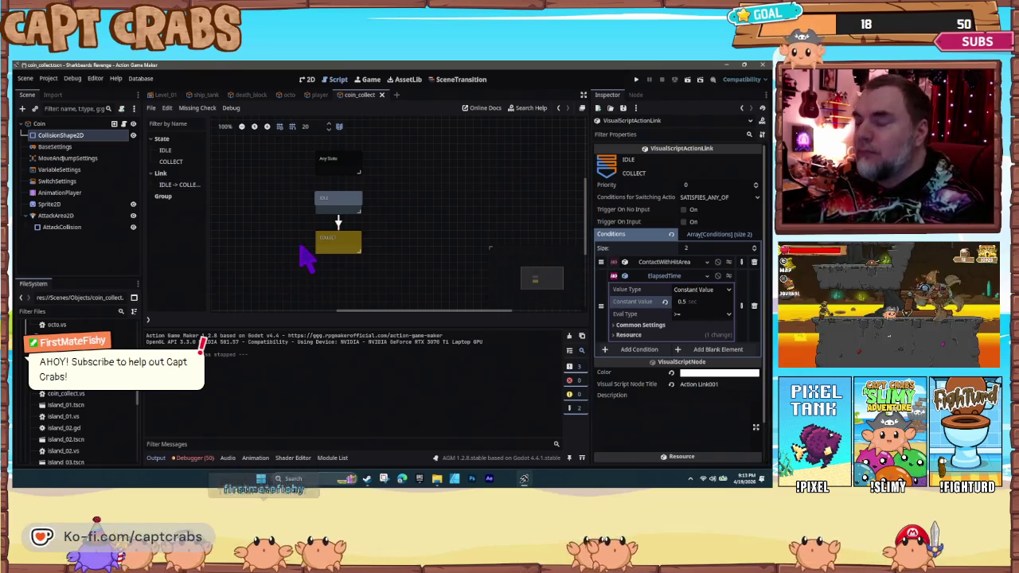
# - Set the Octo Death state's Wait action to 0.5 seconds and start a playtest
pyautogui.click(287, 95)
pyautogui.click(386, 243)
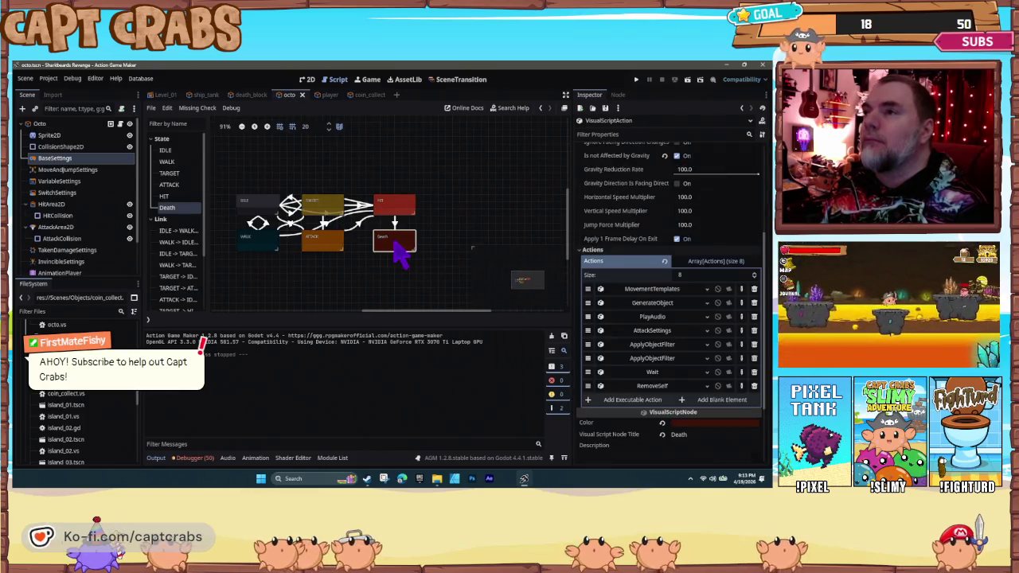
pyautogui.click(653, 372)
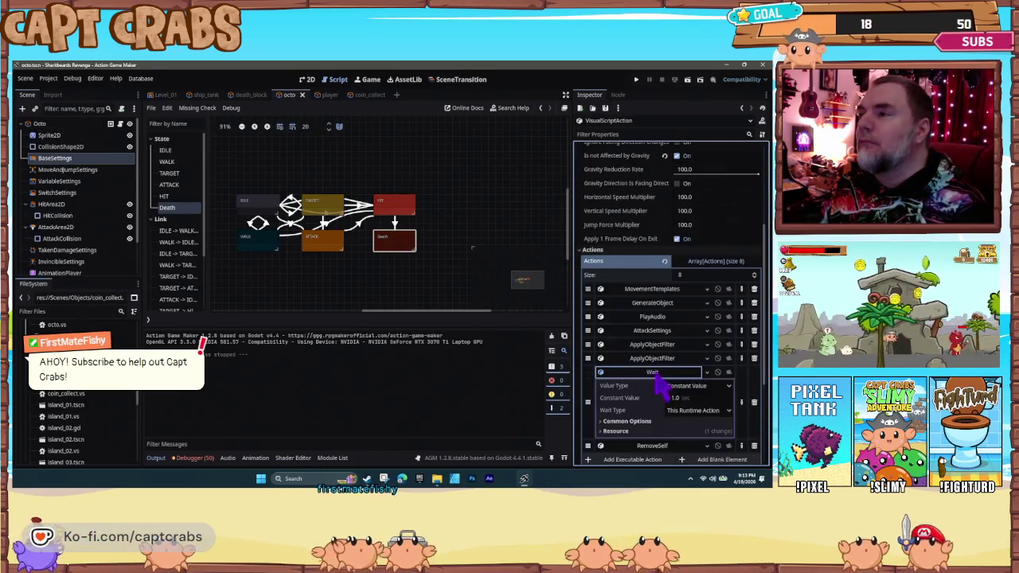
pyautogui.click(688, 399)
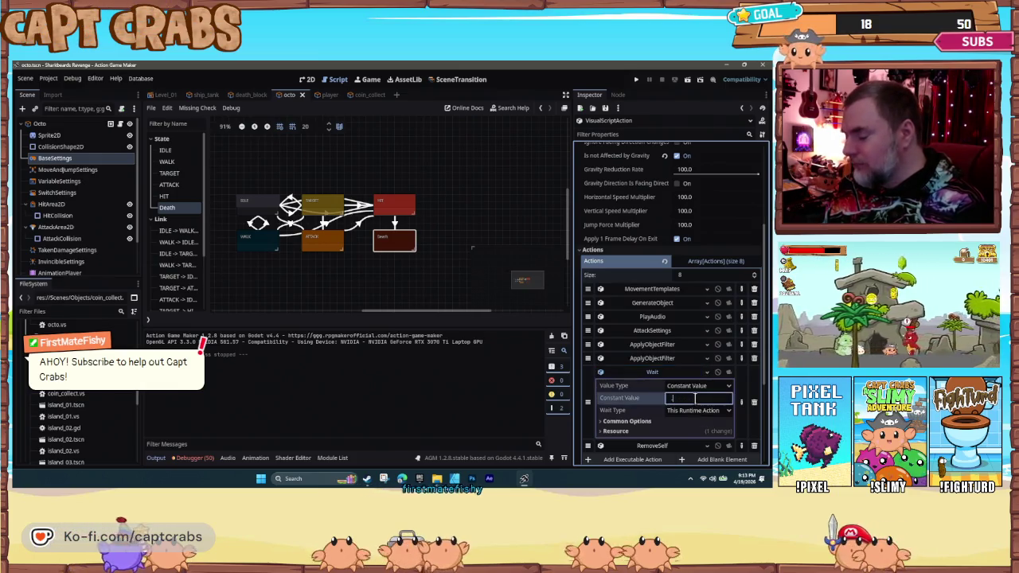
pyautogui.write('0.5')
pyautogui.click(439, 283)
pyautogui.press('F5')
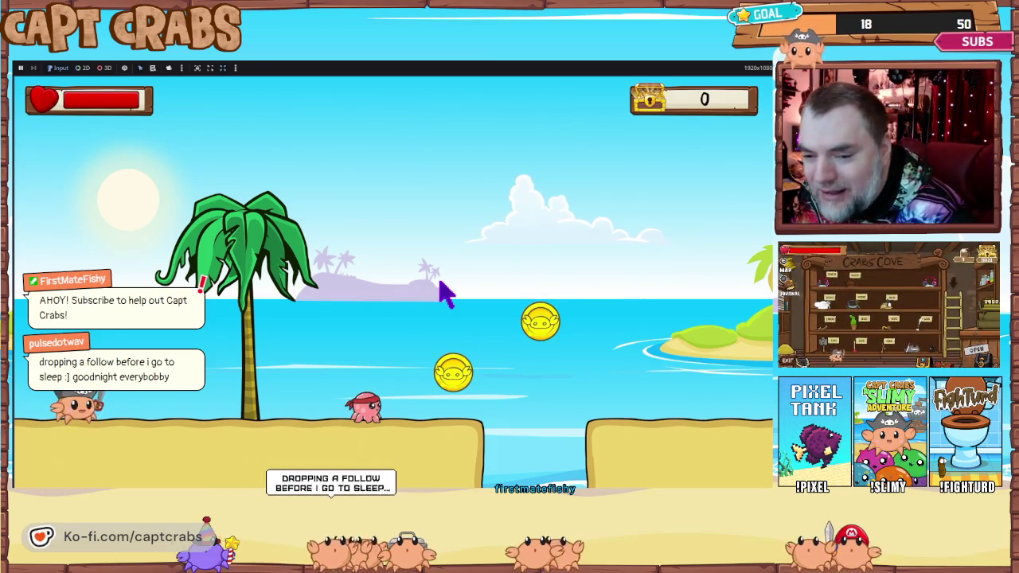
# - Run and jump right along the beach, collecting coins until the counter reads 4
pyautogui.press('Right')
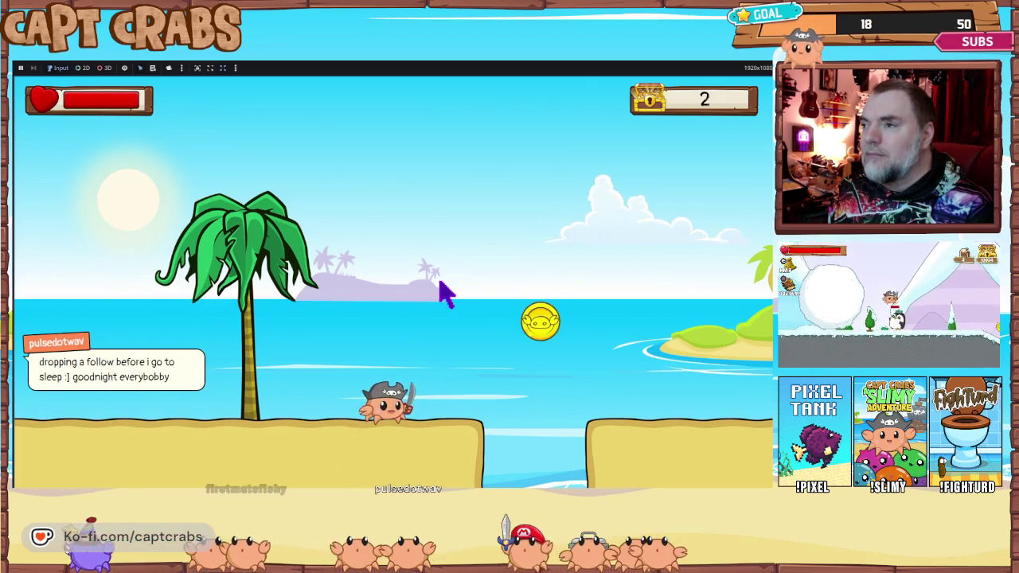
pyautogui.press('Right')
pyautogui.press('space')
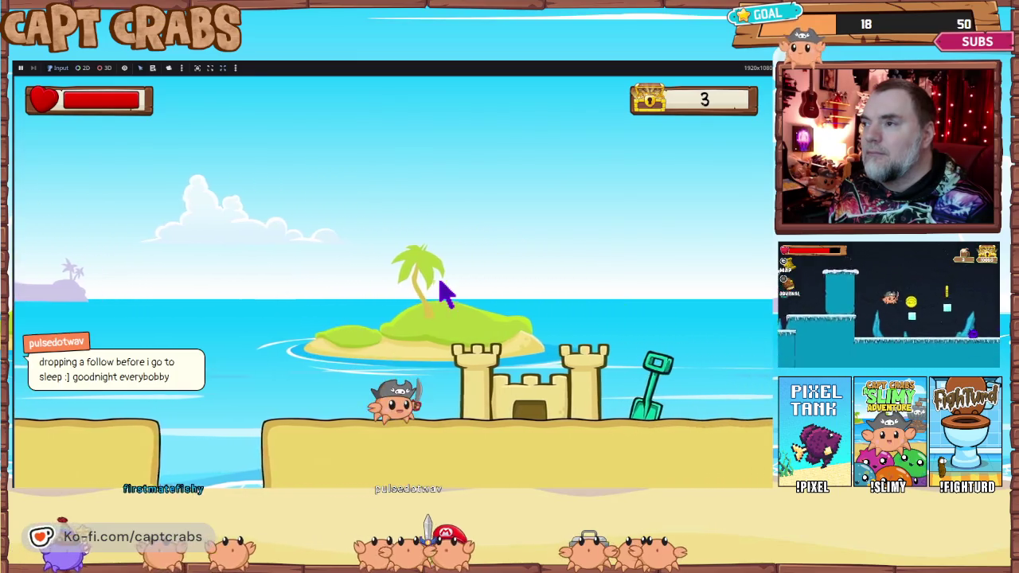
pyautogui.press('Right')
pyautogui.press('space')
pyautogui.press('space')
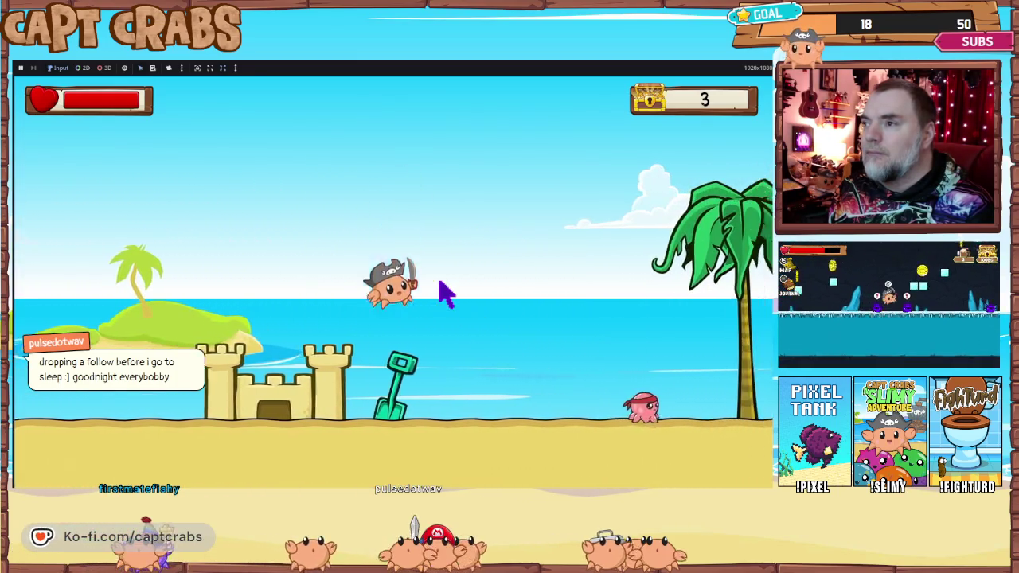
pyautogui.press('Right')
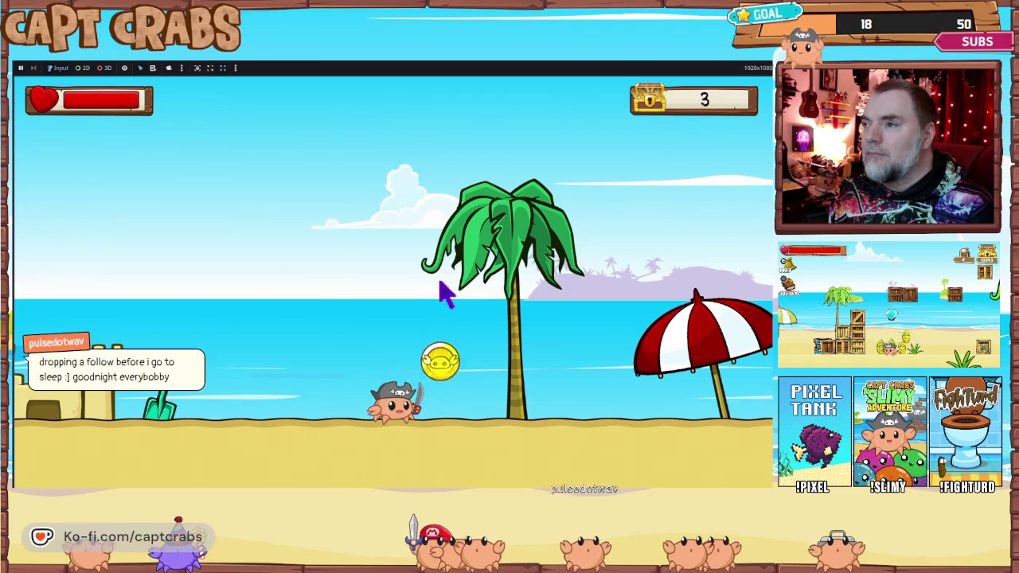
pyautogui.press('Right')
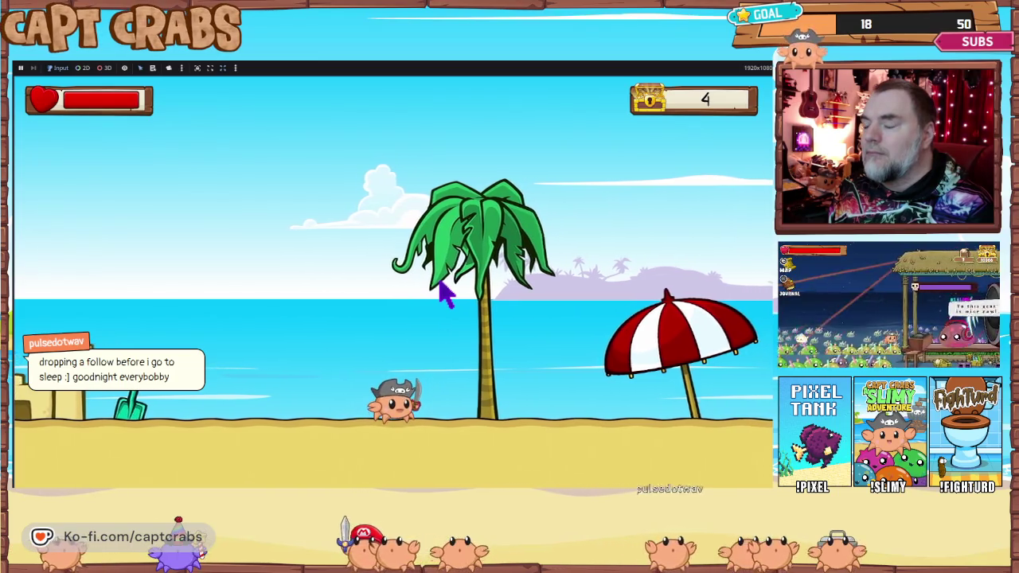
pyautogui.press('Right')
# - Pause the game and choose Exit to return to the editor
pyautogui.press('Escape')
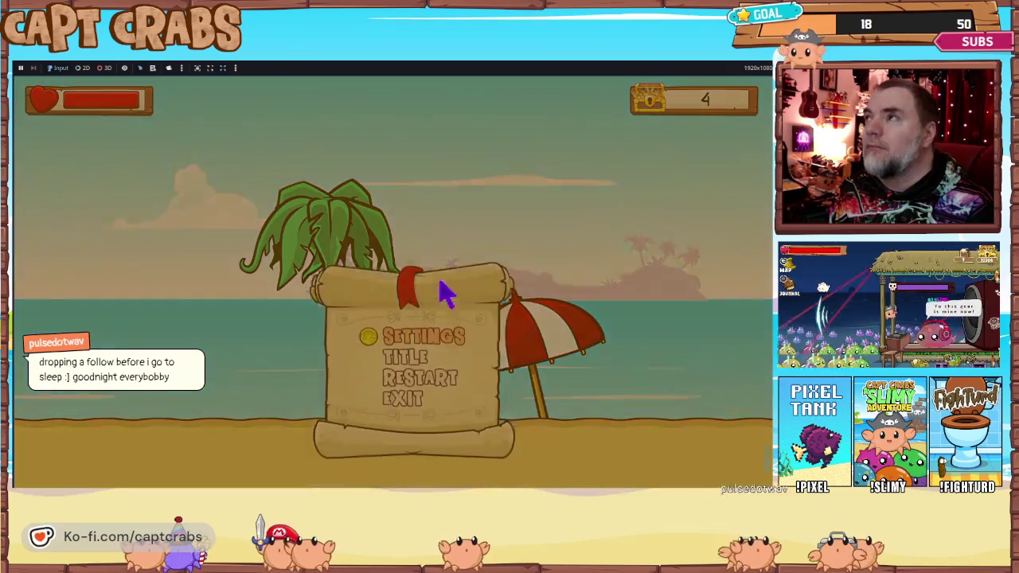
pyautogui.press('Down')
pyautogui.press('Down')
pyautogui.press('Return')
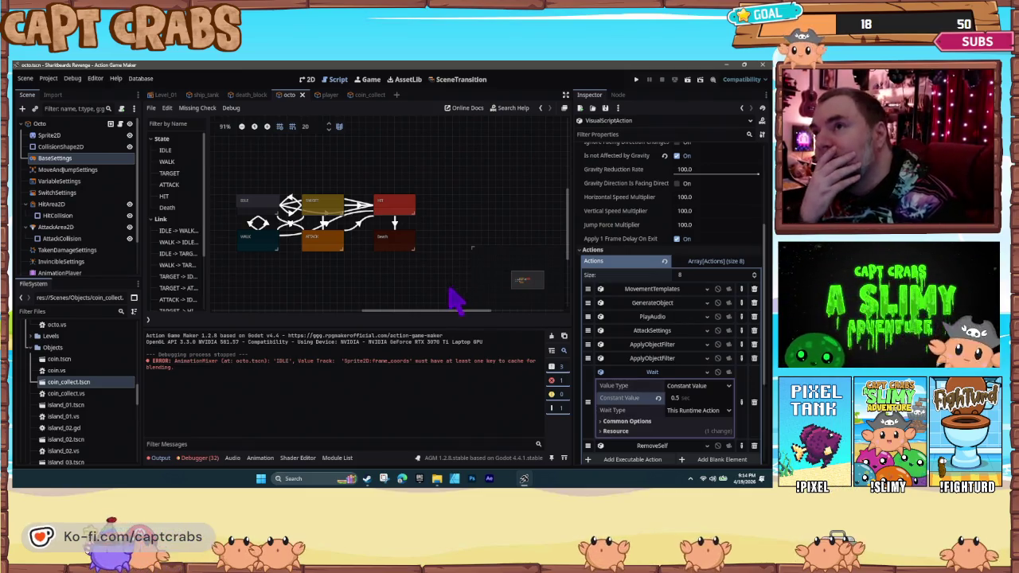
# - Select the TARGET state and expand its DisplayText action's settings
pyautogui.click(324, 210)
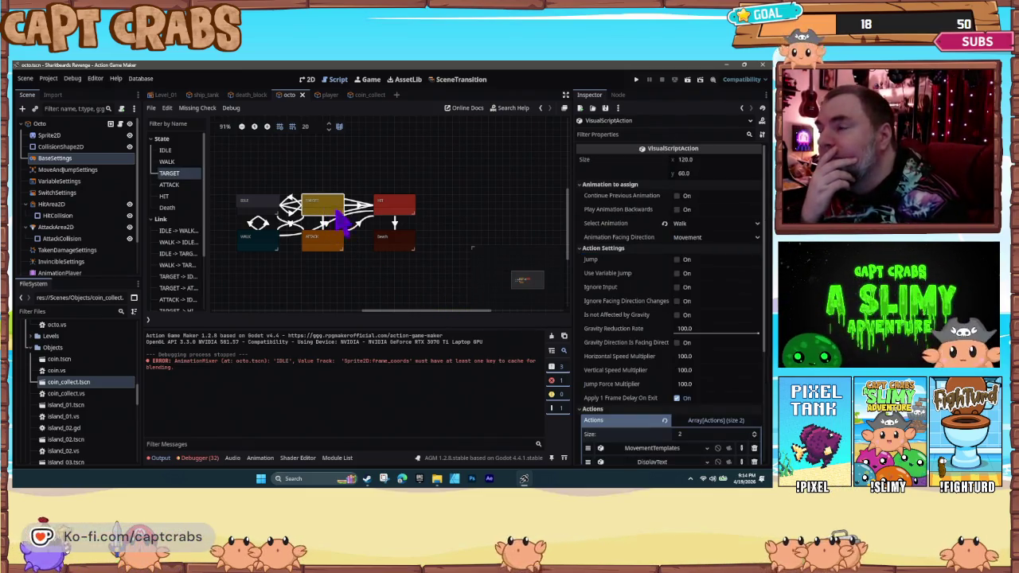
pyautogui.scroll(-3, 651, 333)
pyautogui.click(649, 343)
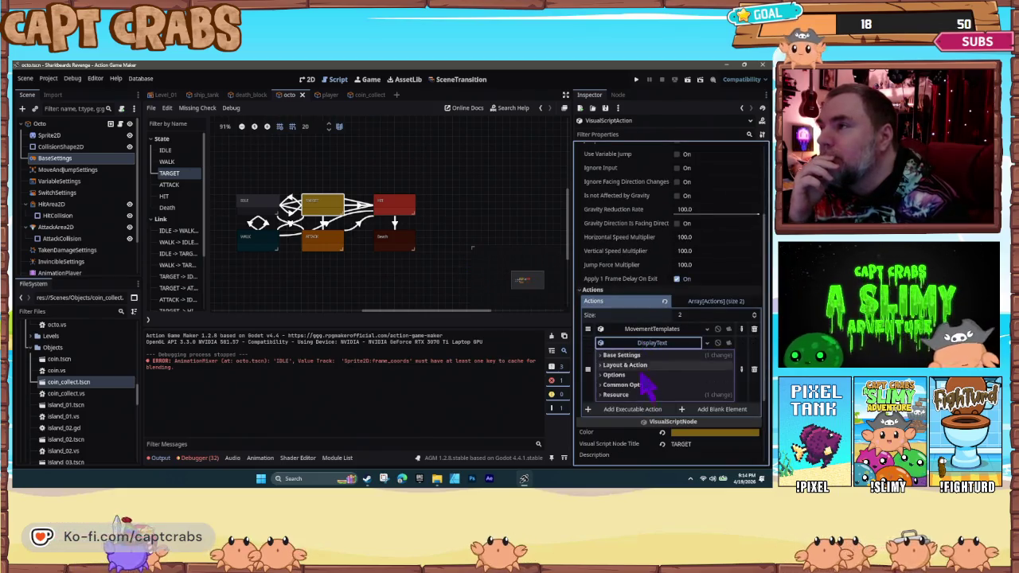
pyautogui.click(610, 375)
pyautogui.click(610, 375)
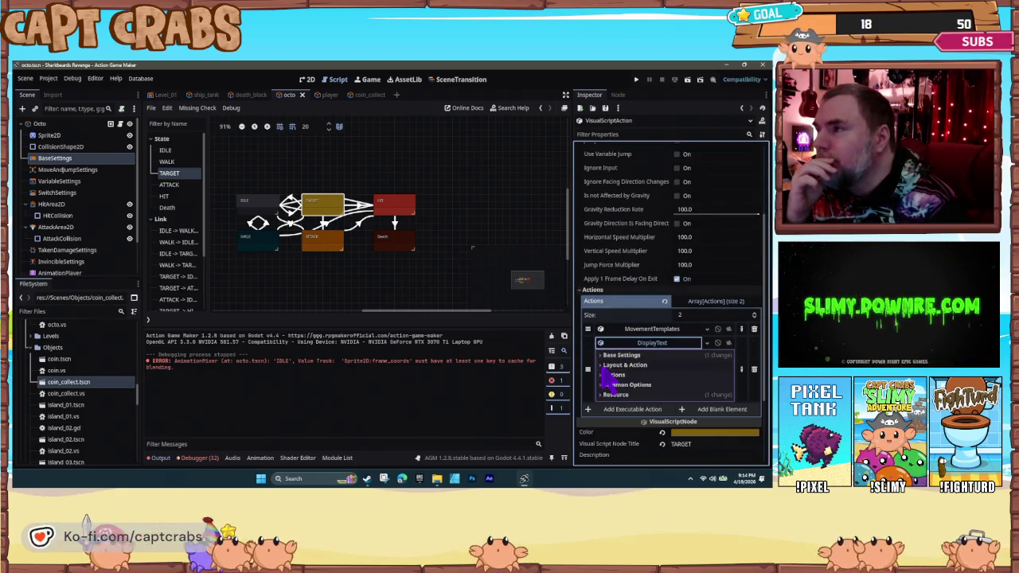
pyautogui.click(610, 375)
pyautogui.click(610, 375)
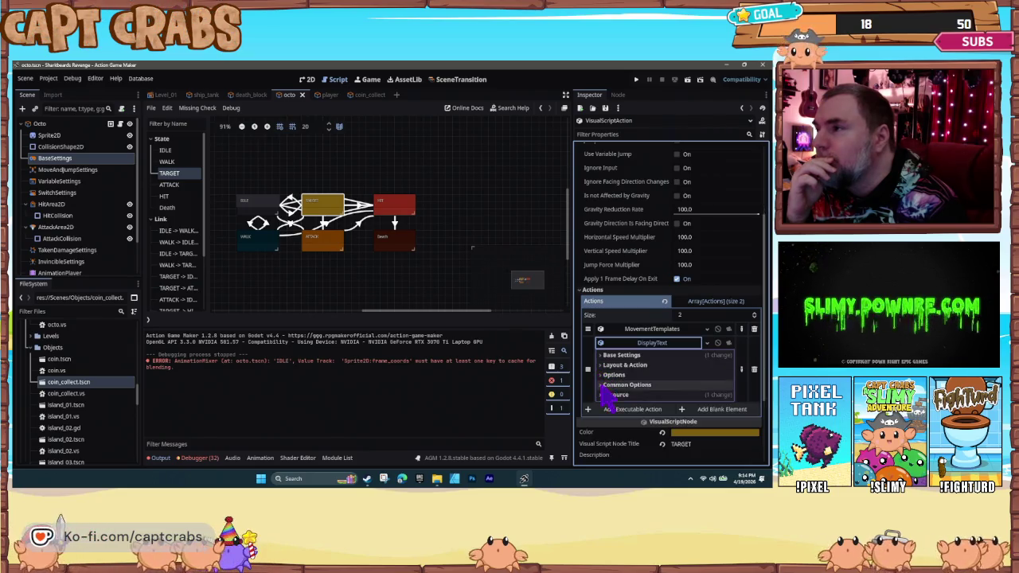
pyautogui.click(604, 355)
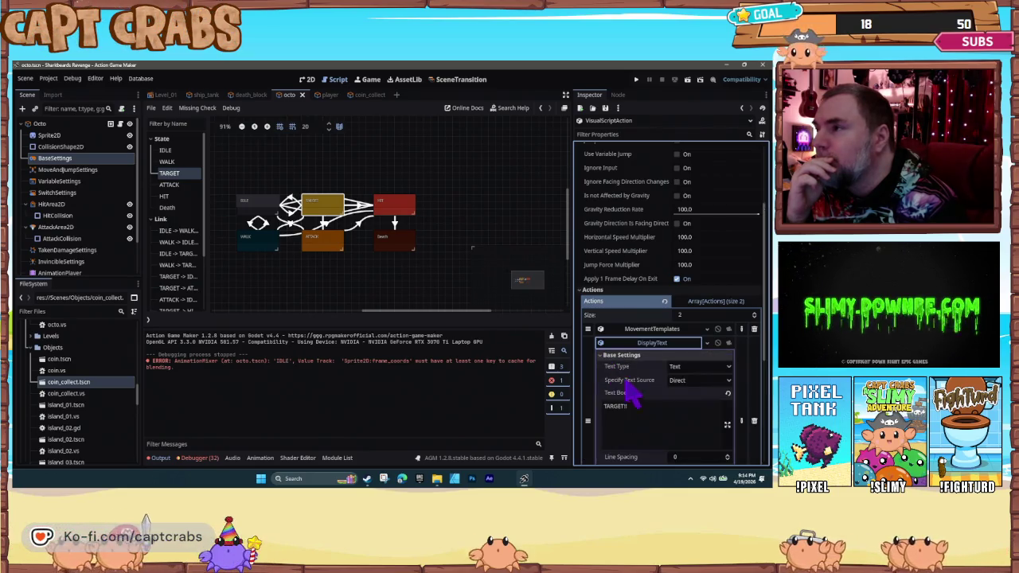
pyautogui.scroll(-2, 653, 402)
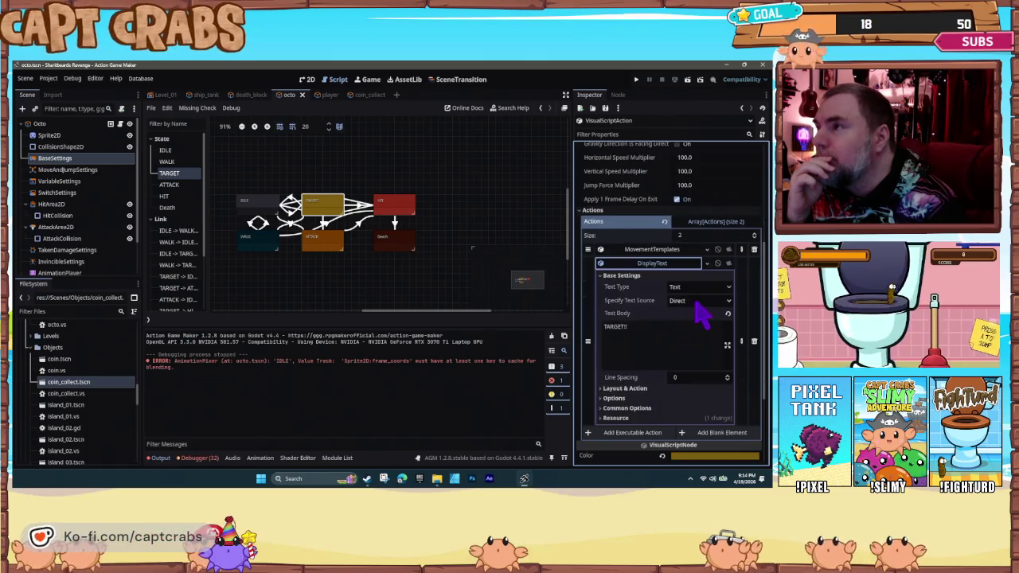
pyautogui.scroll(-2, 701, 314)
# - In the popup's layout settings, choose Bifine.ttf as the font via Quick Load
pyautogui.click(609, 309)
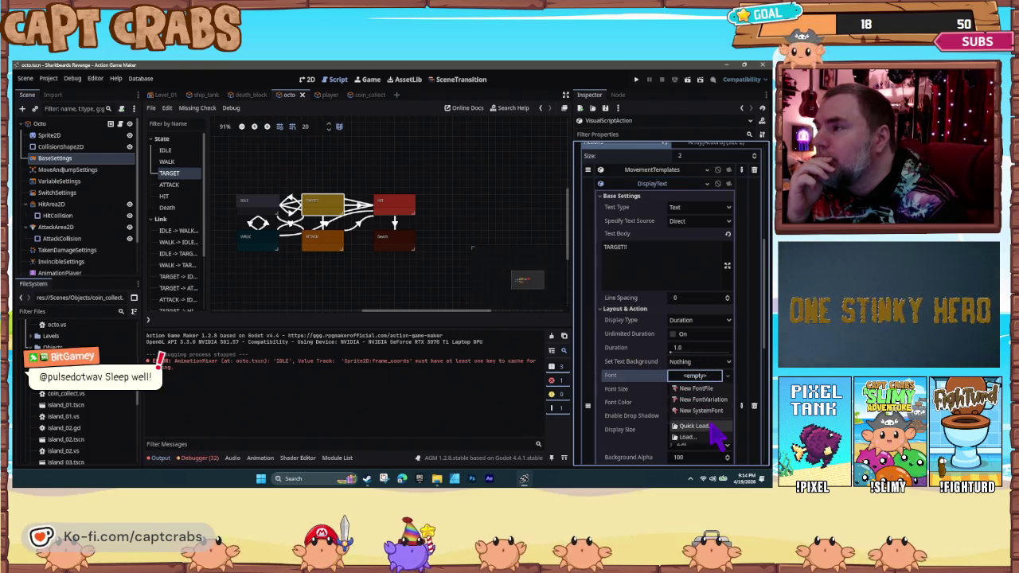
pyautogui.click(711, 427)
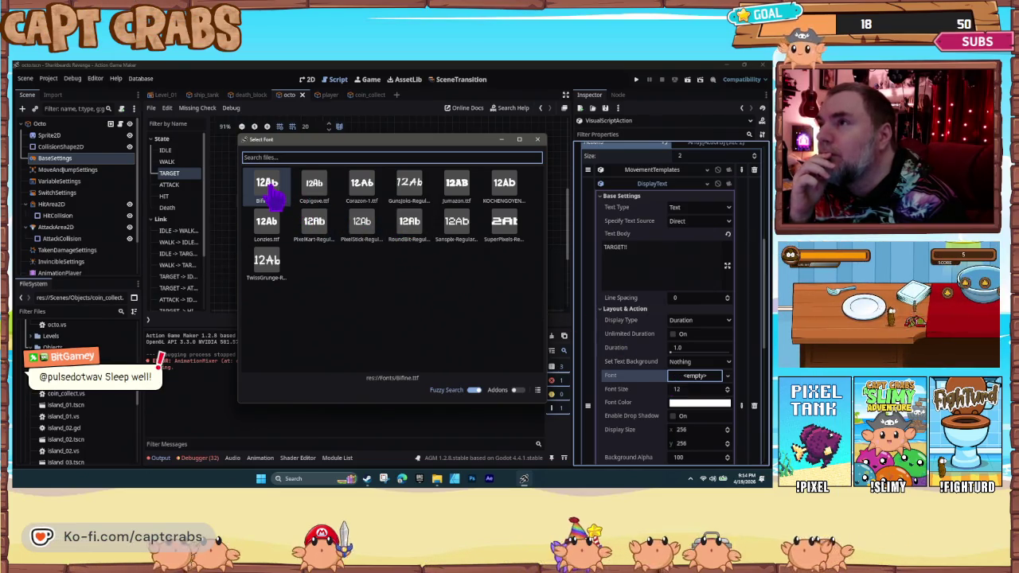
pyautogui.doubleClick(267, 192)
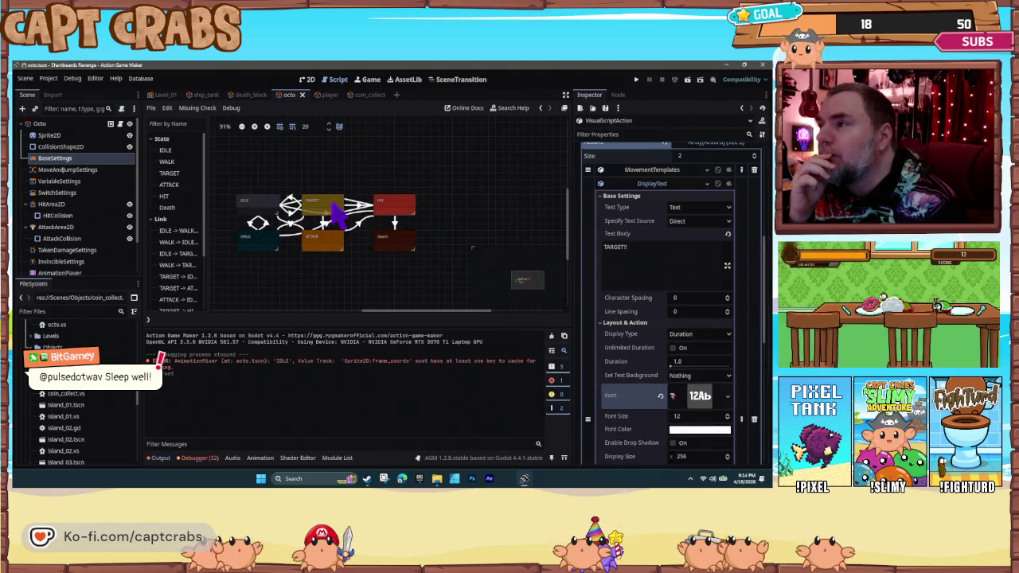
# - Clear the existing TARGET!! text body and enter 40 for the popup's font size
pyautogui.click(658, 261)
pyautogui.hotkey('ctrl', 'a')
pyautogui.press('BackSpace')
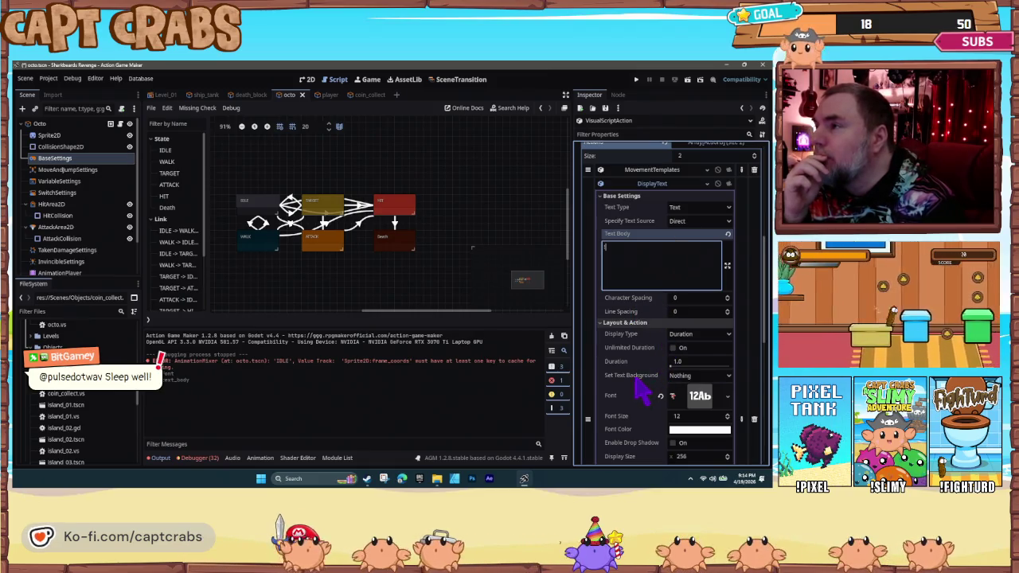
pyautogui.scroll(-5, 643, 390)
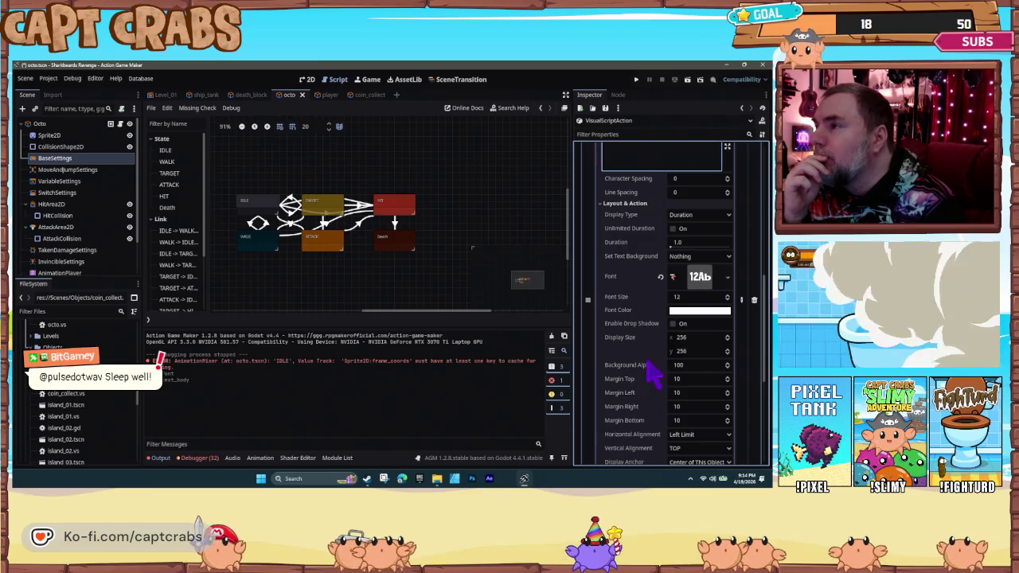
pyautogui.scroll(-2, 651, 372)
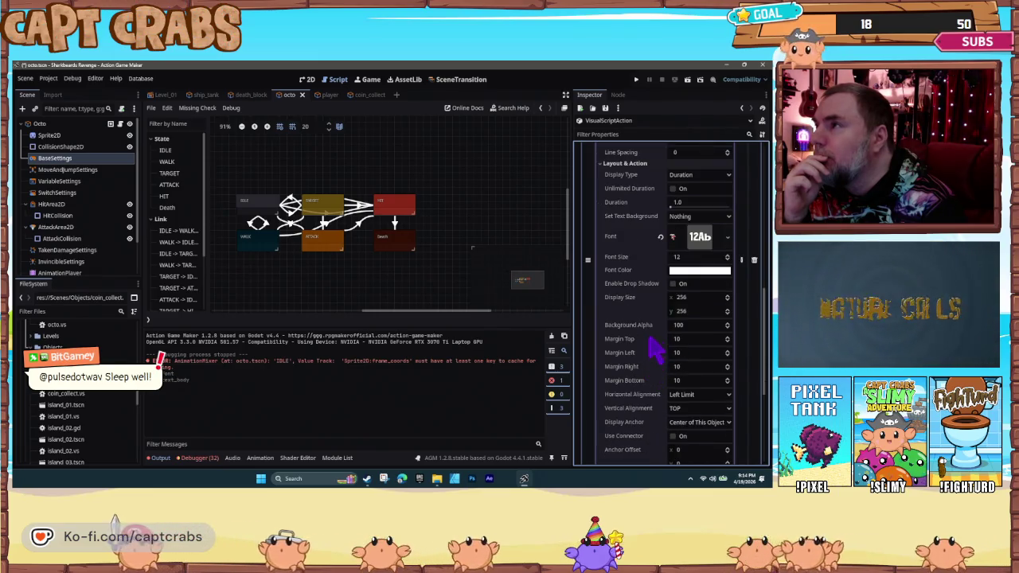
pyautogui.click(697, 257)
pyautogui.write('400')
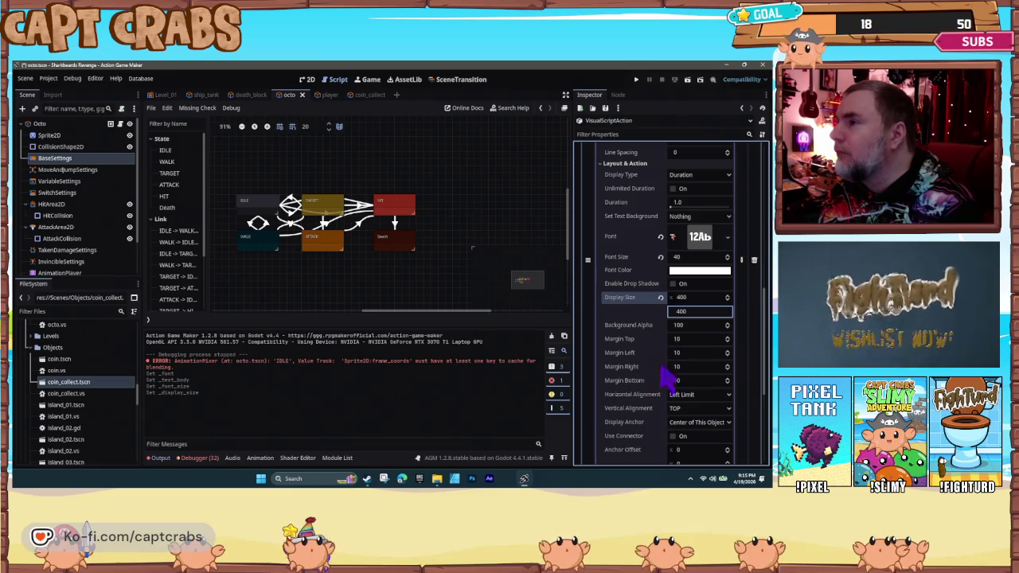
# - Set the popup's Horizontal Alignment to Center and launch a playtest
pyautogui.scroll(-2, 655, 398)
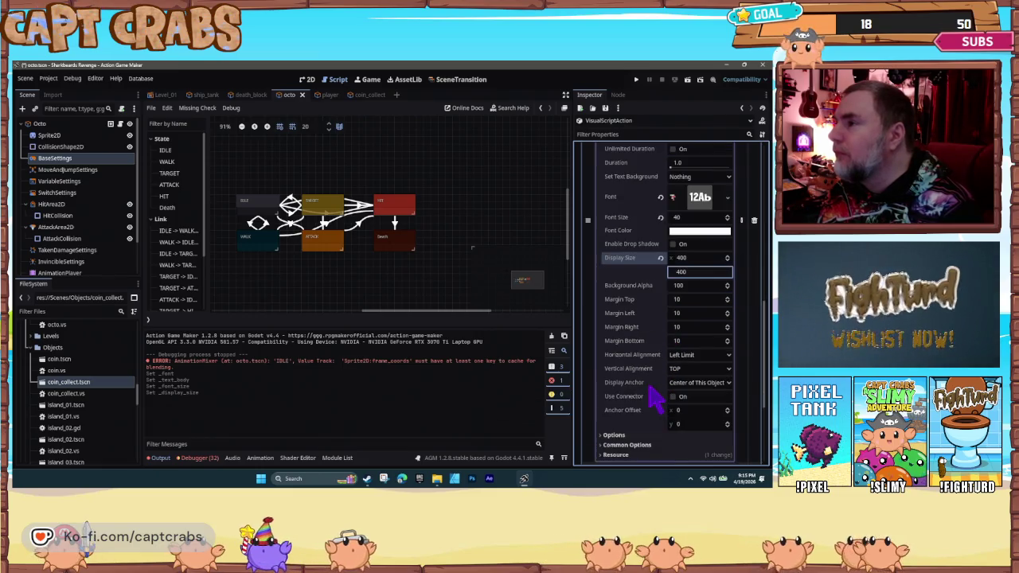
pyautogui.click(704, 356)
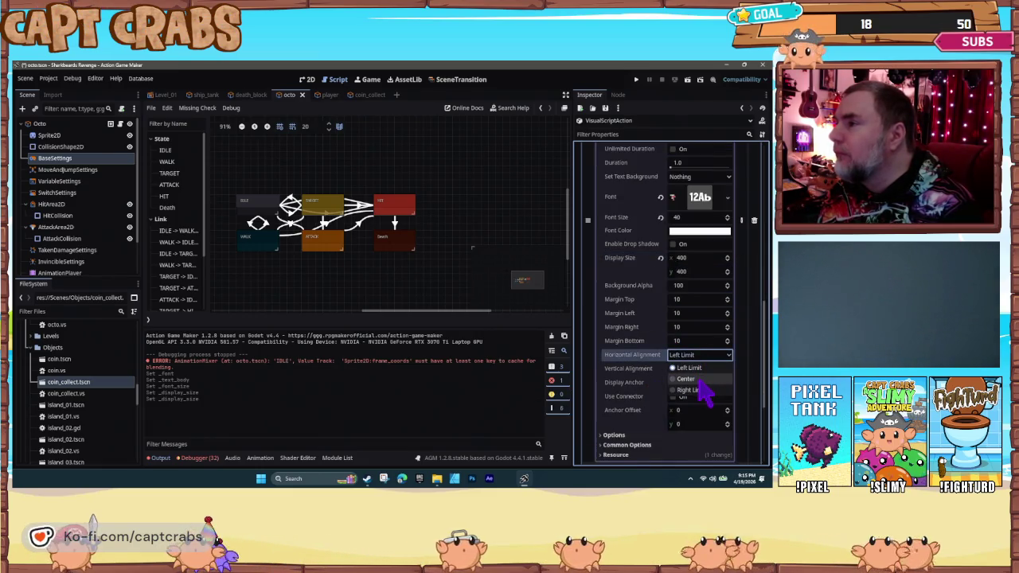
pyautogui.click(699, 380)
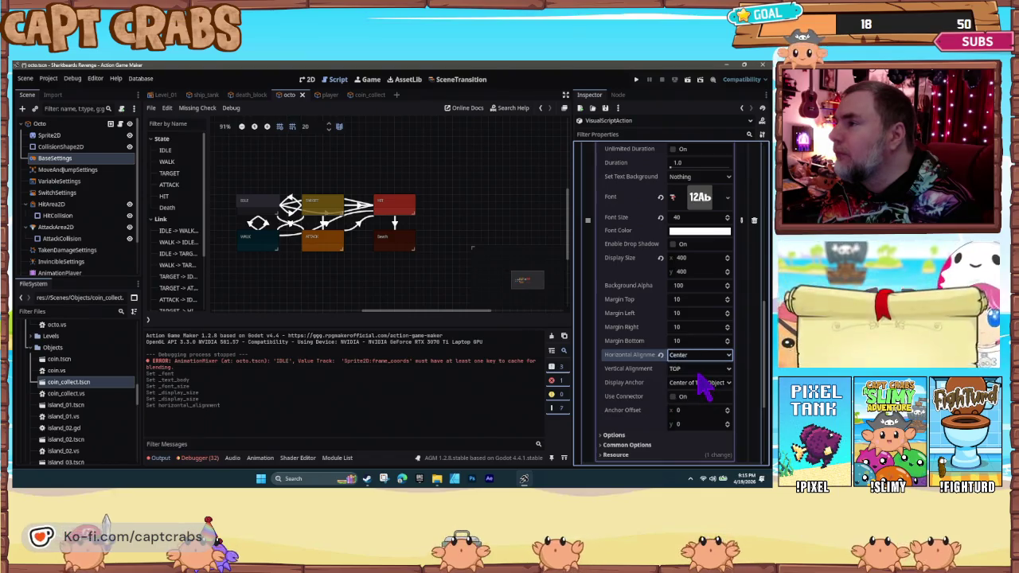
pyautogui.click(434, 273)
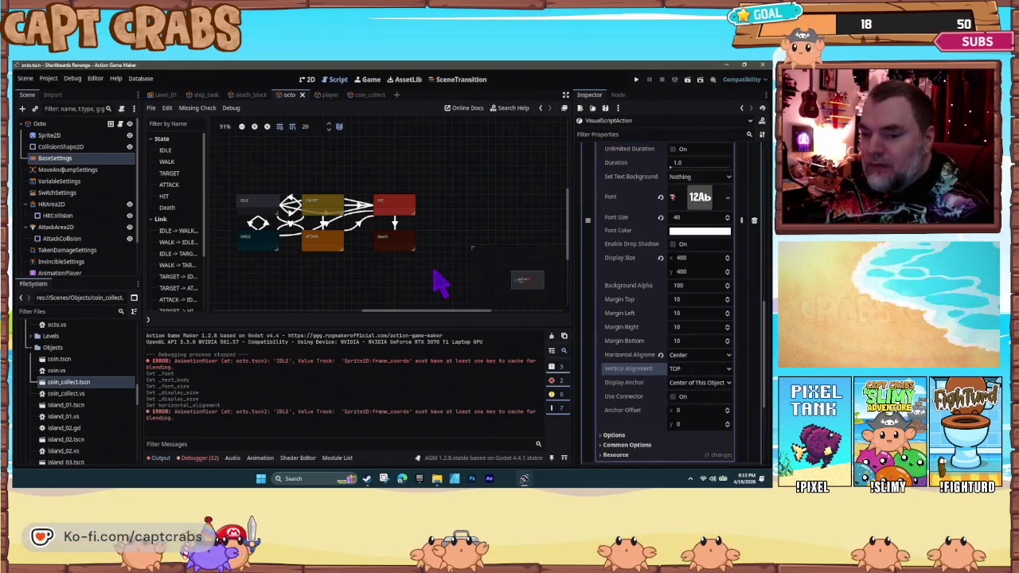
pyautogui.press('F5')
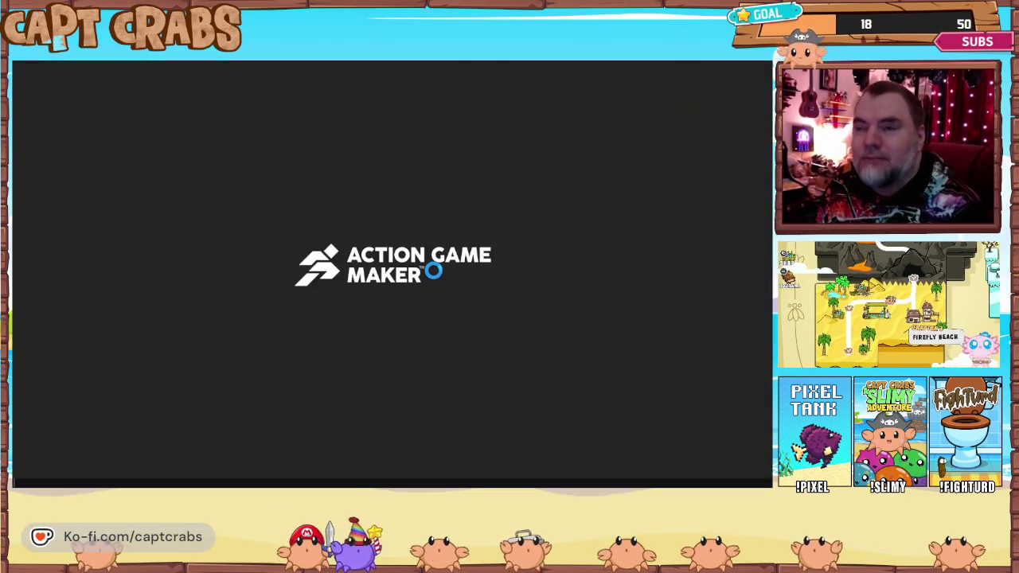
# - Run and jump right collecting coins to a count of 4, then pause and quit the playtest
pyautogui.press('Right')
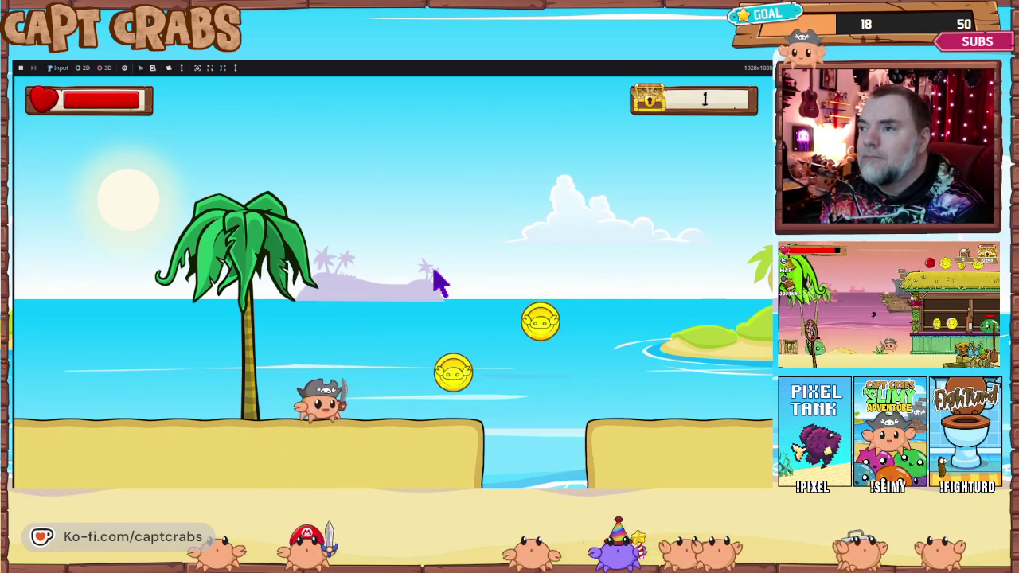
pyautogui.press('Right')
pyautogui.press('space')
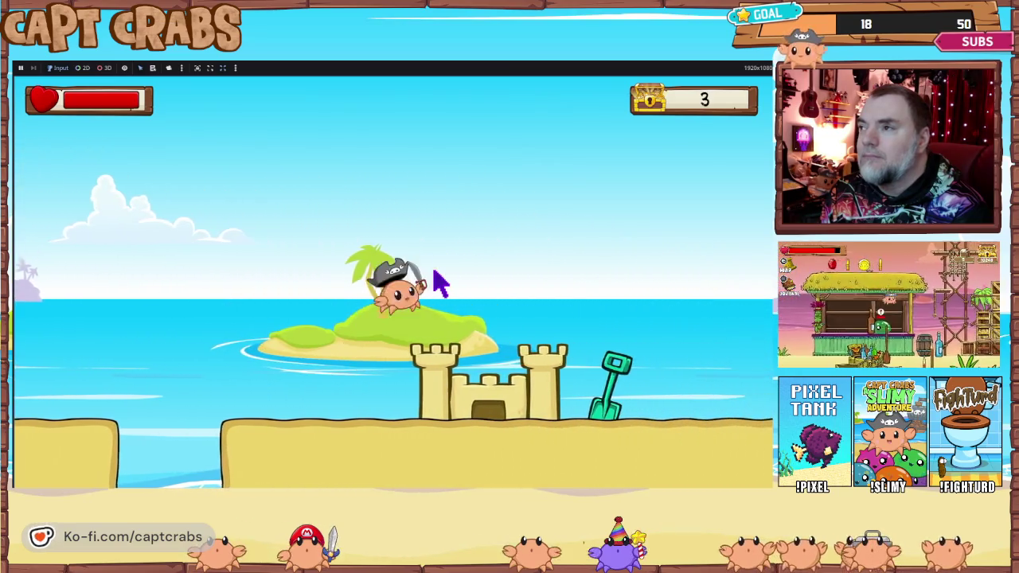
pyautogui.press('Right')
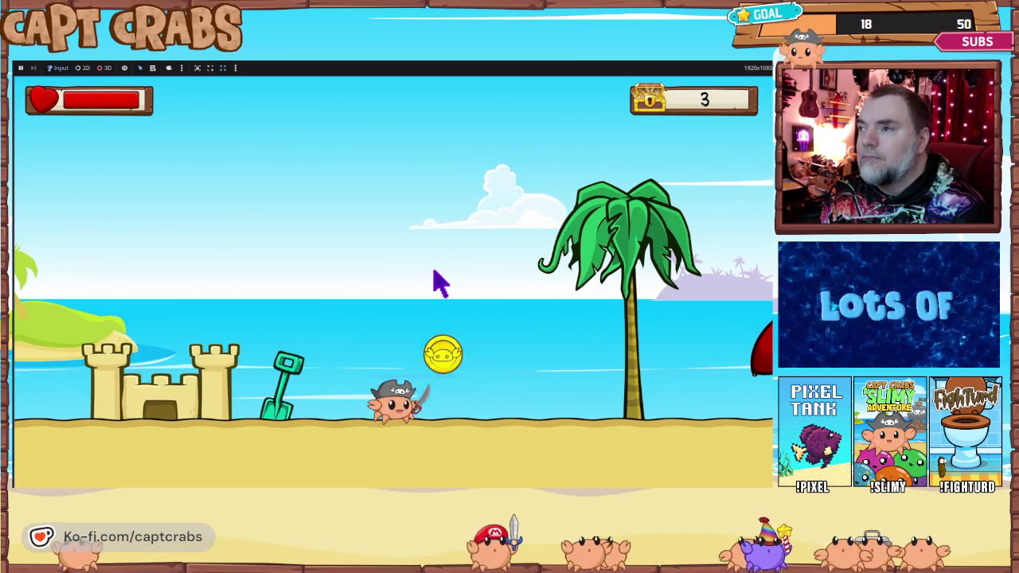
pyautogui.press('Right')
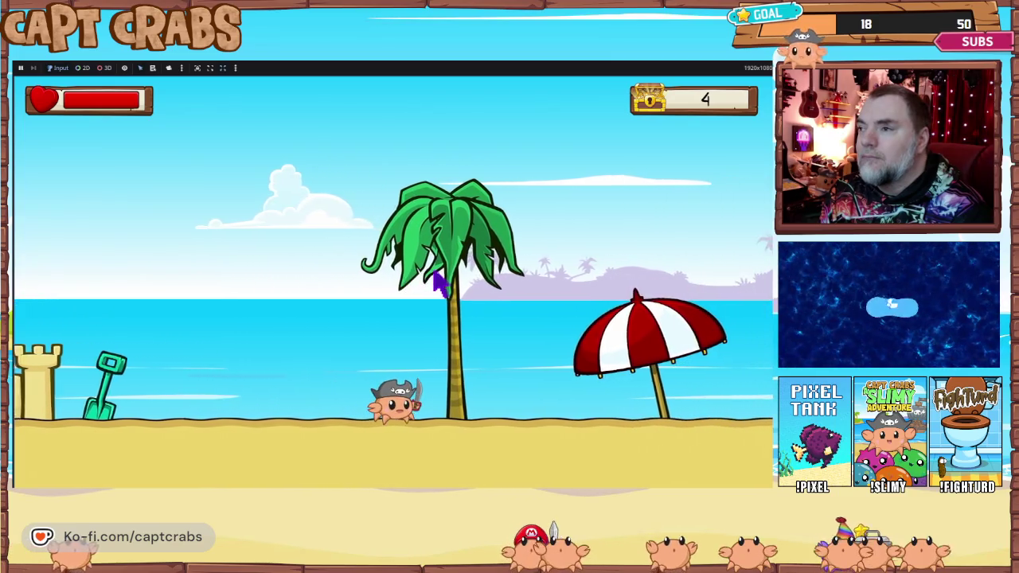
pyautogui.press('Escape')
pyautogui.press('Return')
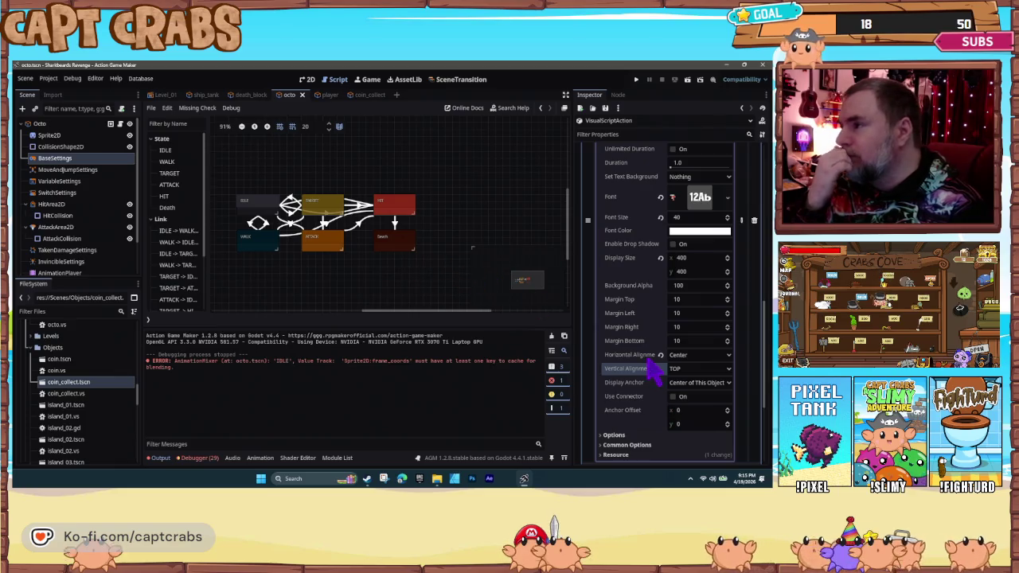
# - Keep the Display Anchor at Center of This Object, set vertical alignment to Center, and run a playtest
pyautogui.scroll(-1, 651, 371)
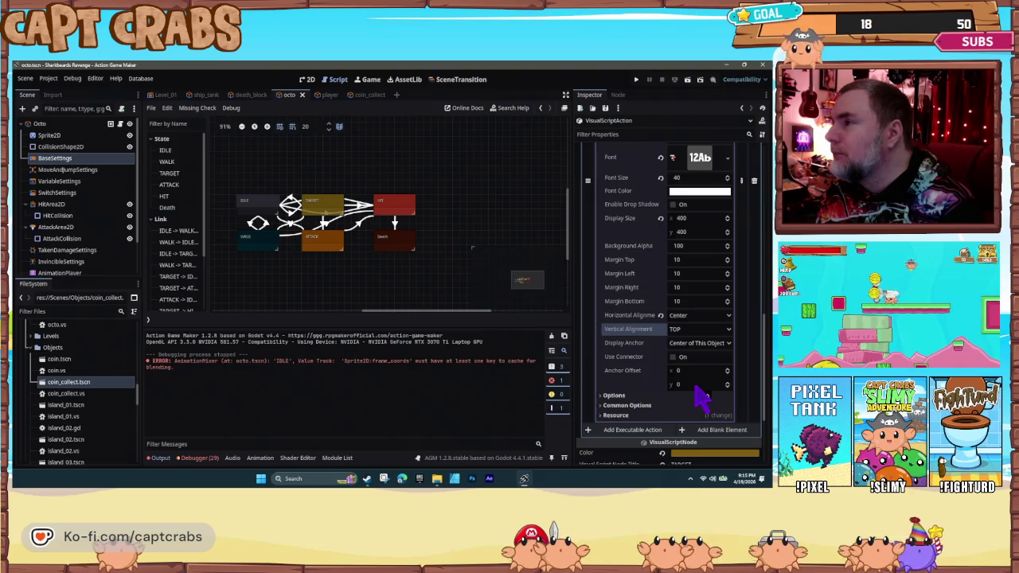
pyautogui.click(705, 347)
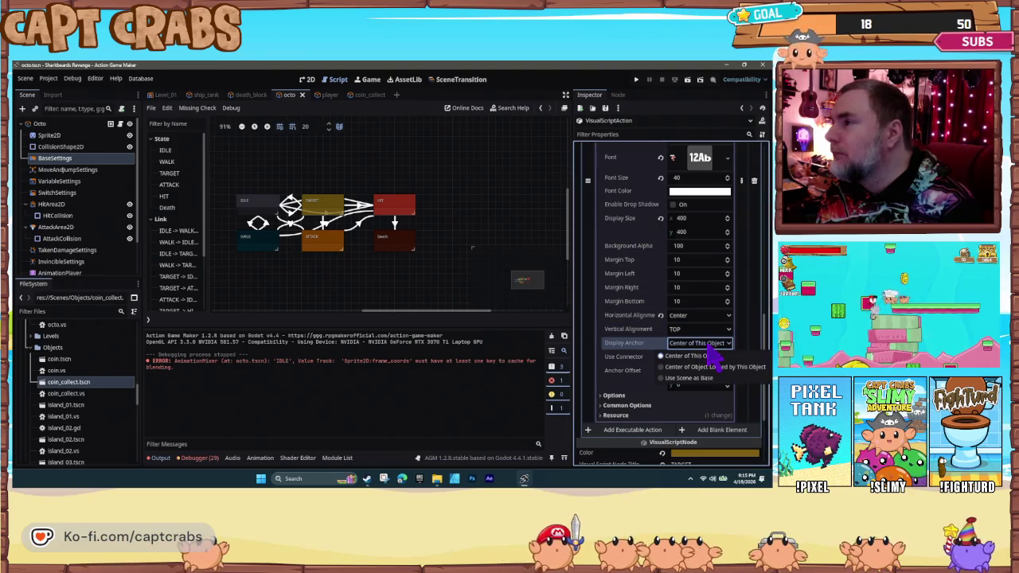
pyautogui.click(691, 356)
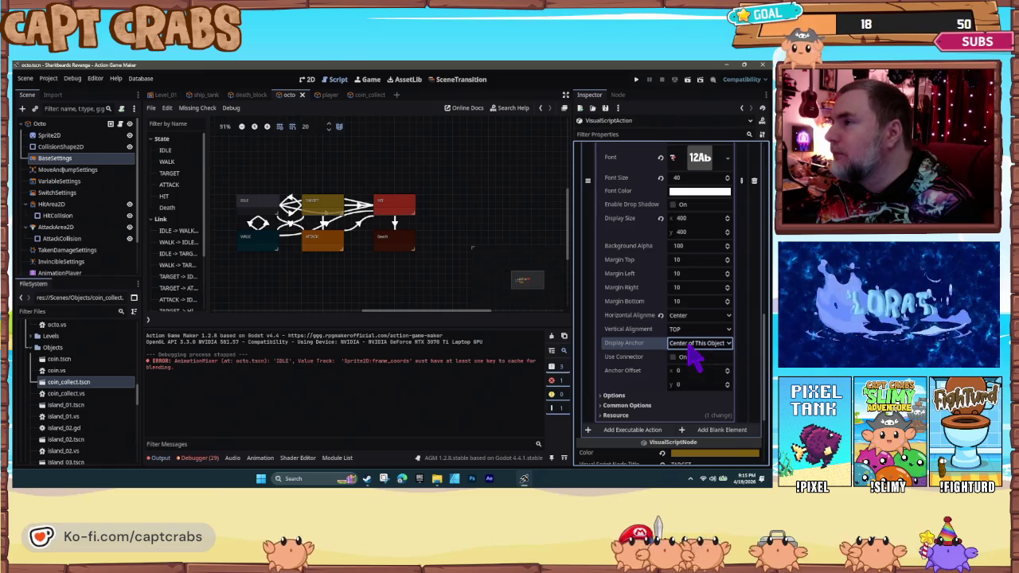
pyautogui.click(690, 331)
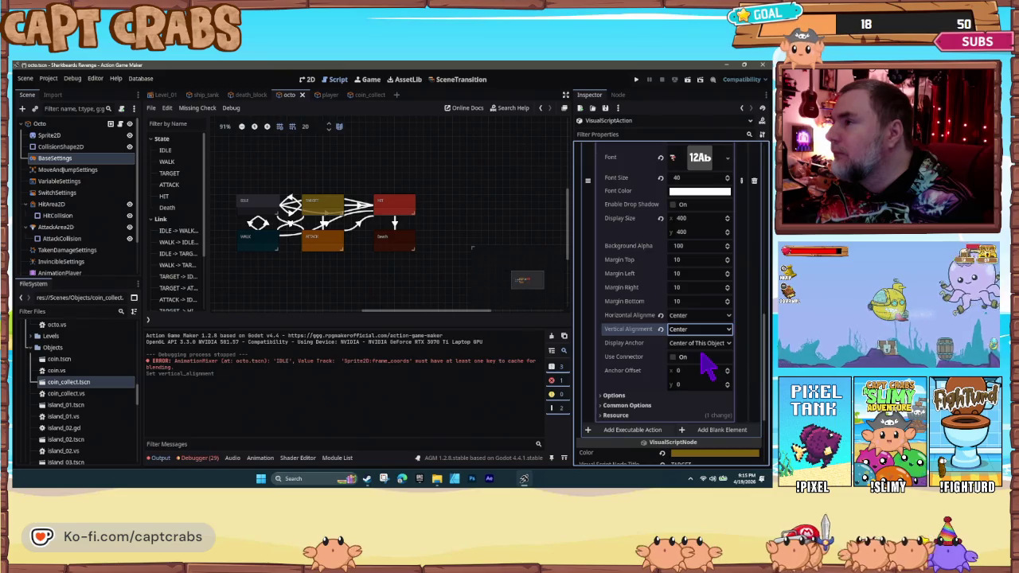
pyautogui.press('F5')
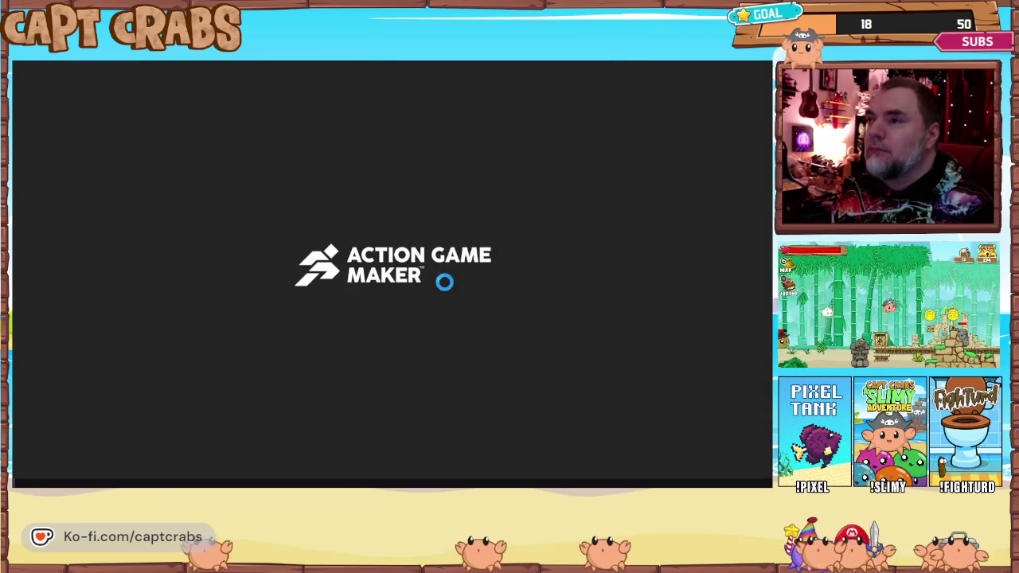
# - Attack the red crab, grab its dropped coin, jump for two more, then attack the pink crab and take the gold coin
pyautogui.press('Right')
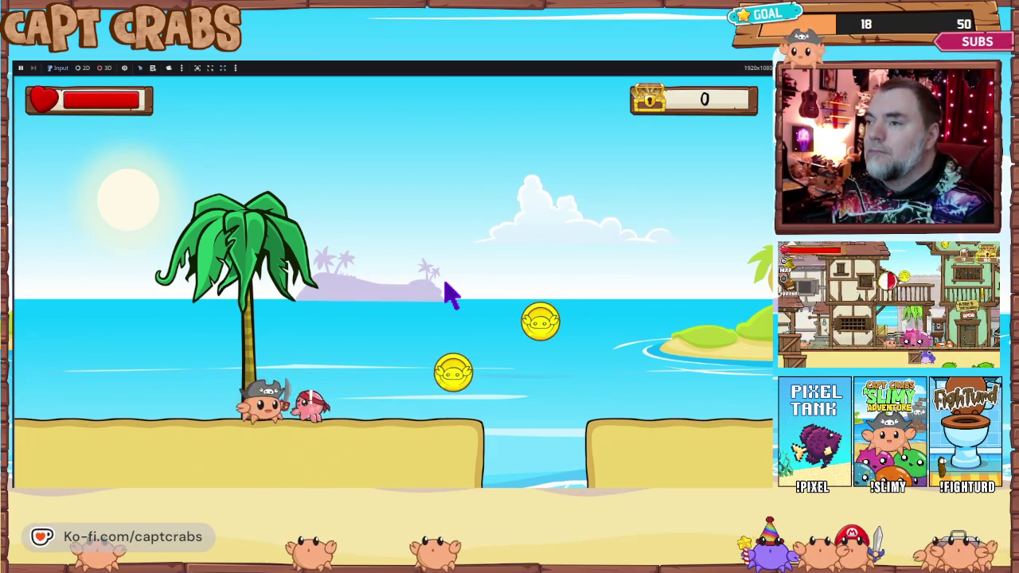
pyautogui.press('x')
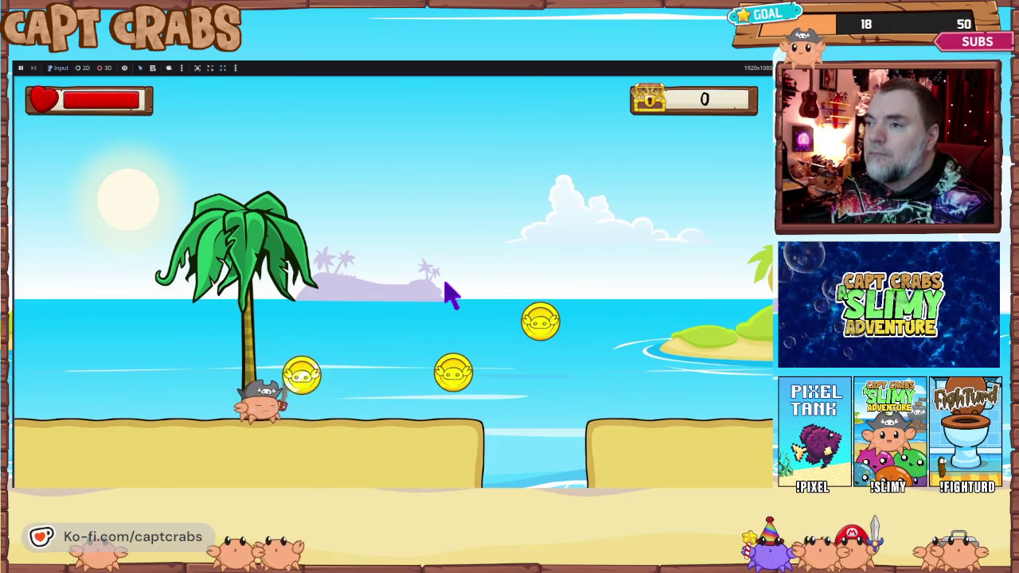
pyautogui.press('Right')
pyautogui.press('Right')
pyautogui.press('z')
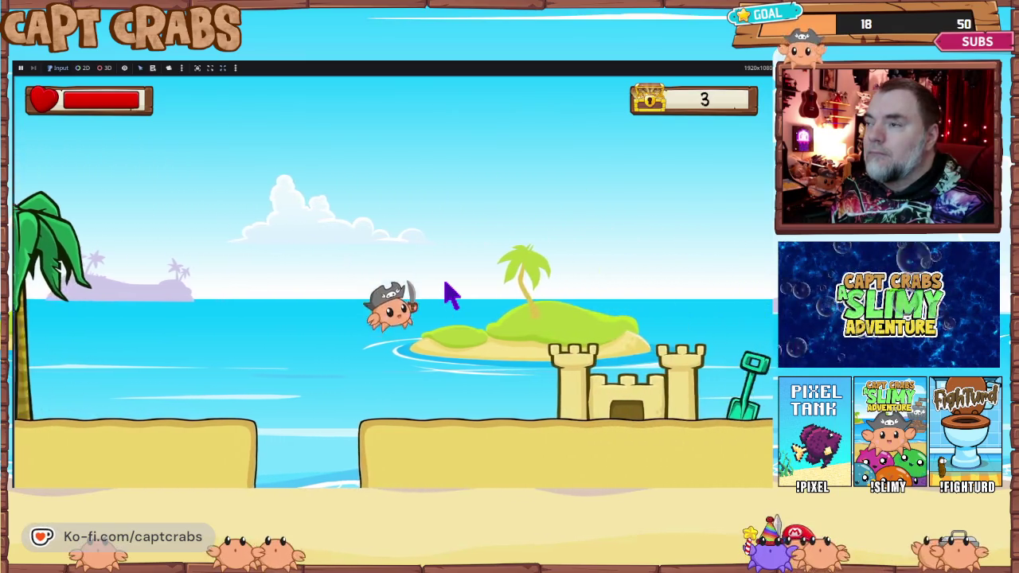
pyautogui.press('Right')
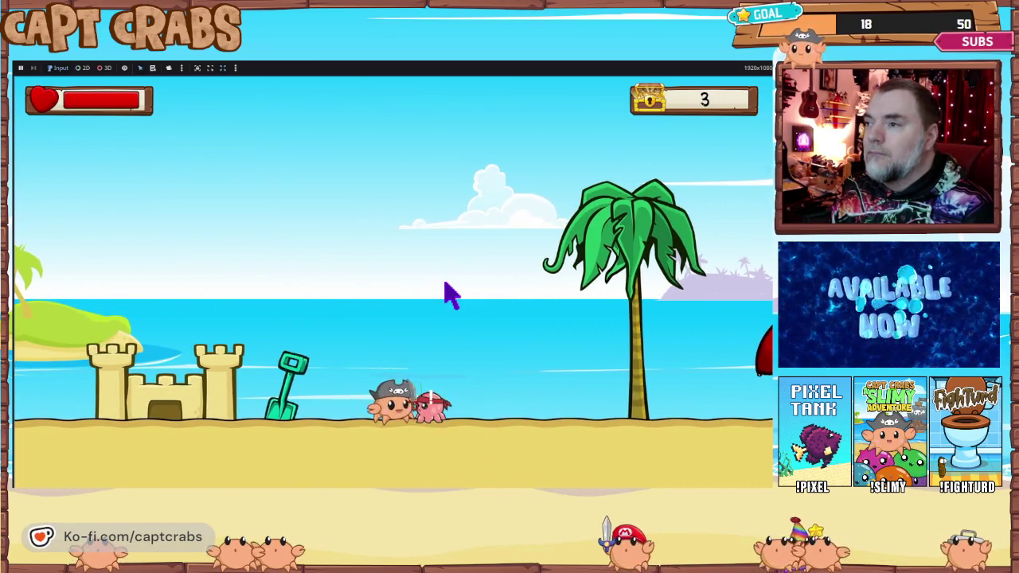
pyautogui.press('x')
pyautogui.press('x')
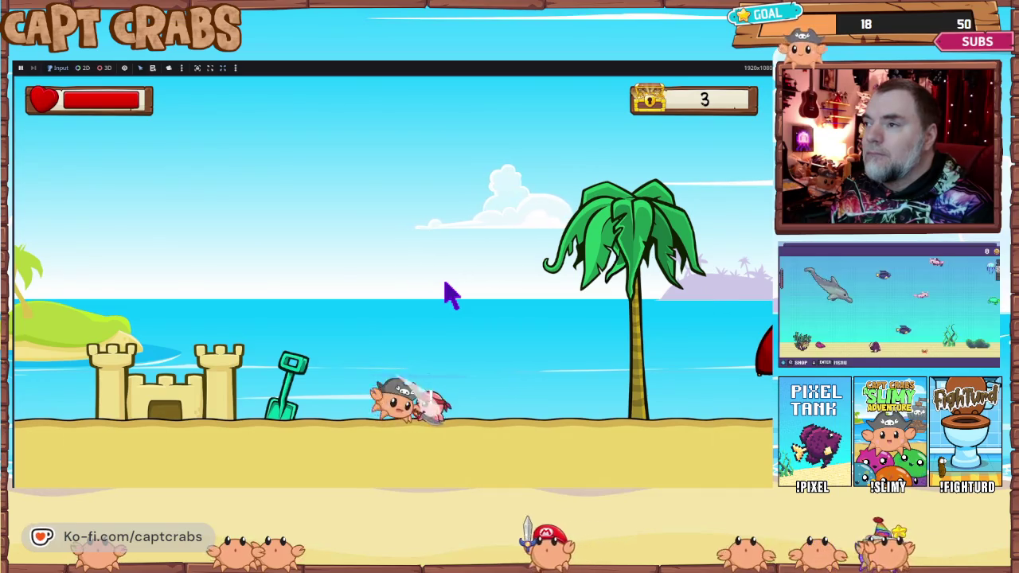
pyautogui.press('Right')
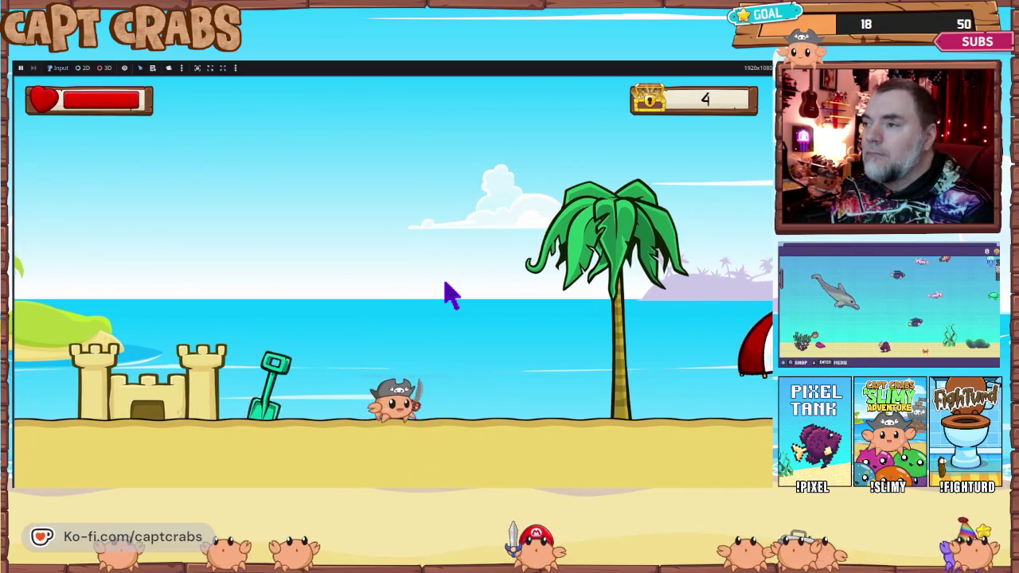
# - Pause the game and exit the playtest
pyautogui.press('Escape')
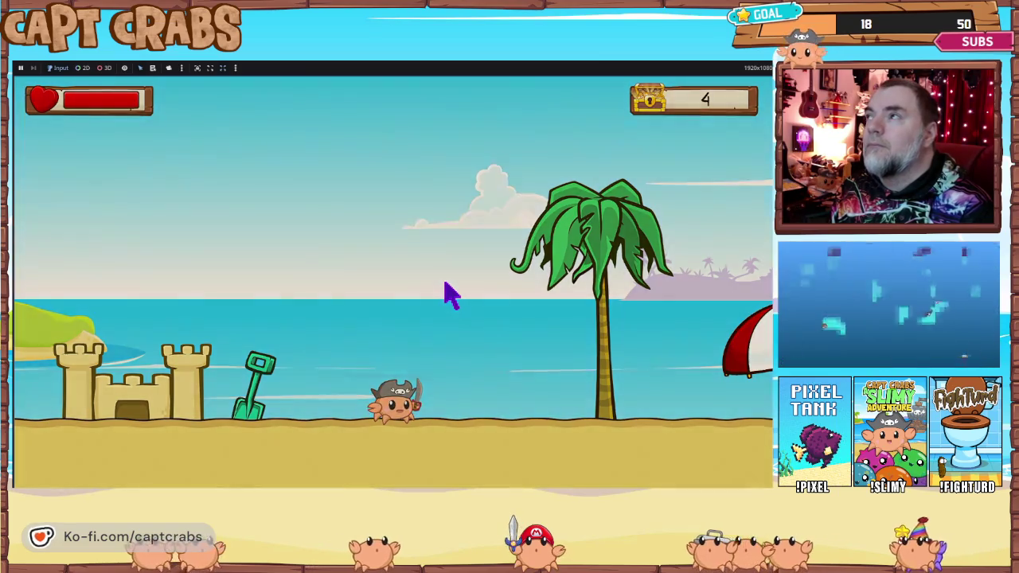
pyautogui.press('Down')
pyautogui.press('Down')
pyautogui.press('Return')
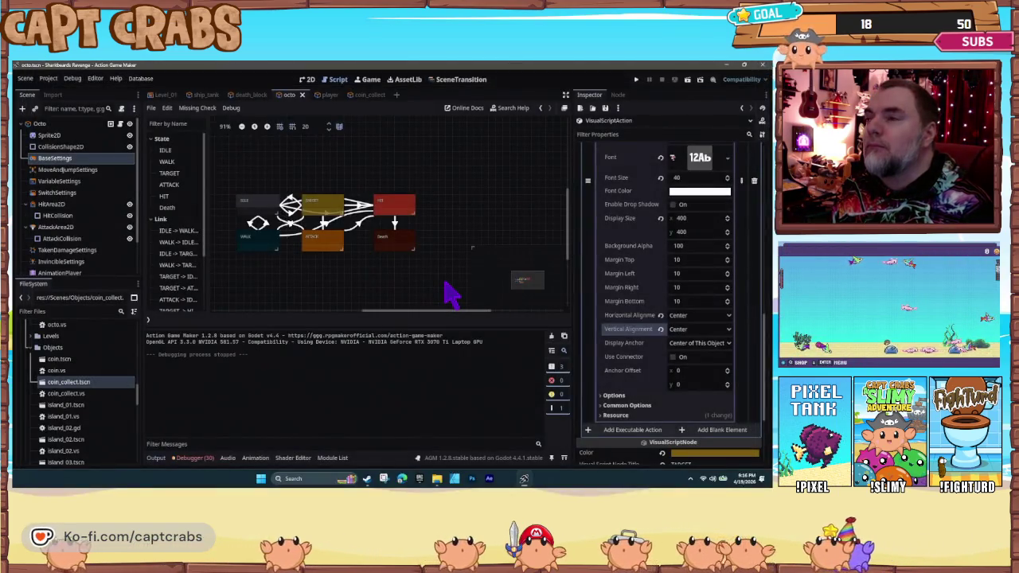
# - Set the popup's vertical alignment back to TOP, give the Octo HP and Max HP of 2, and save
pyautogui.click(691, 329)
pyautogui.click(692, 333)
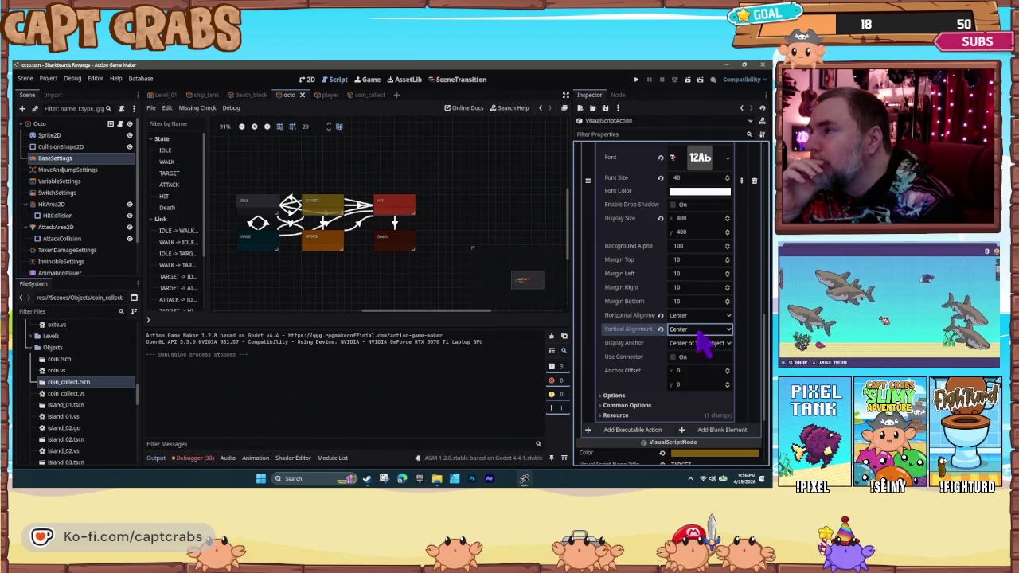
pyautogui.click(408, 275)
pyautogui.click(684, 246)
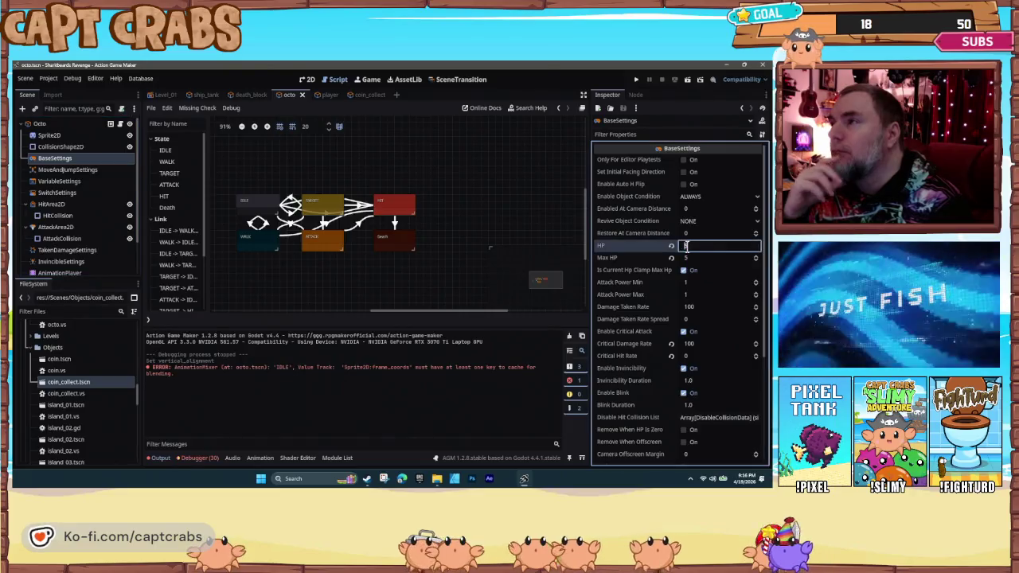
pyautogui.click(688, 258)
pyautogui.write('2')
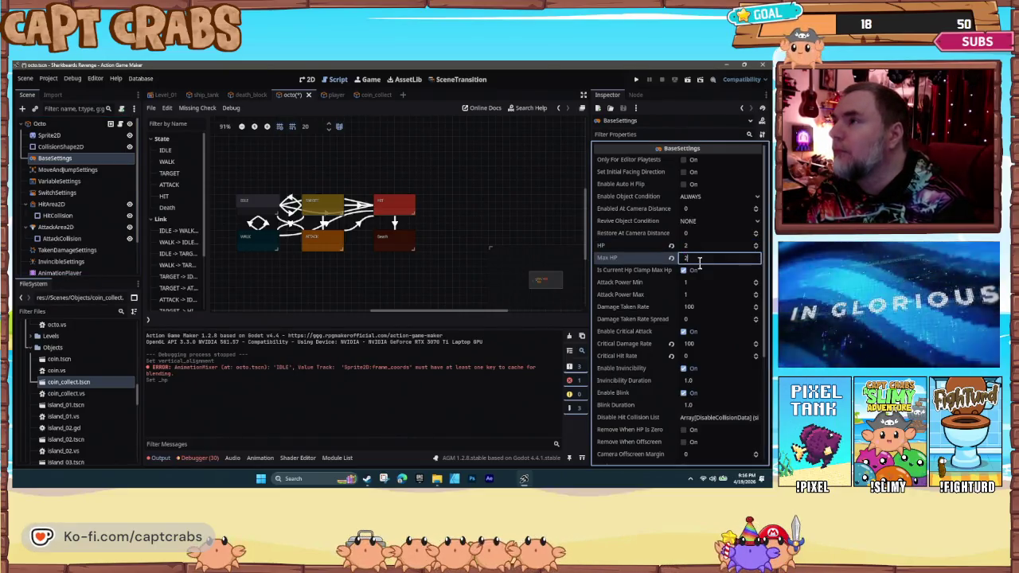
pyautogui.press('Return')
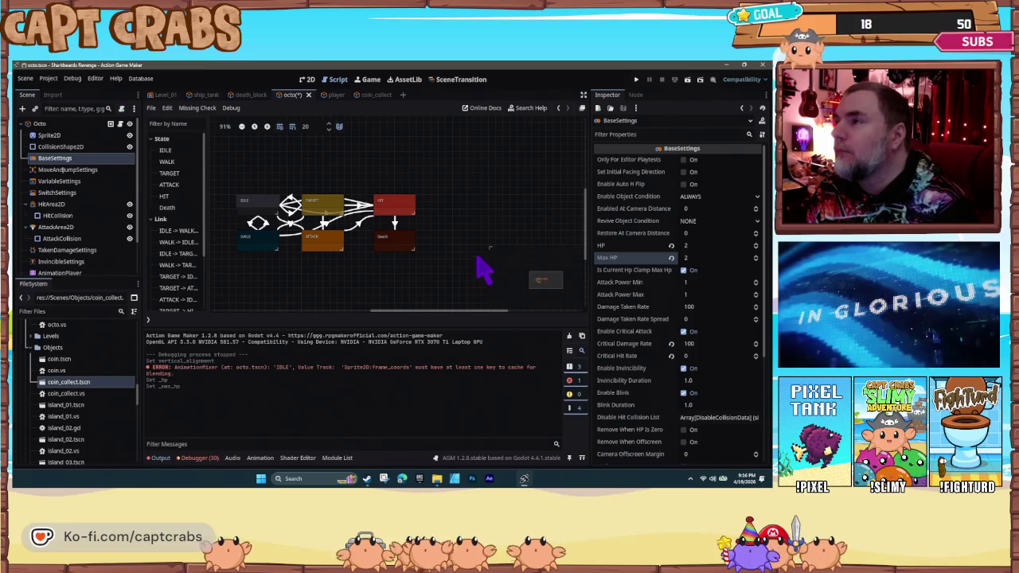
pyautogui.hotkey('ctrl', 's')
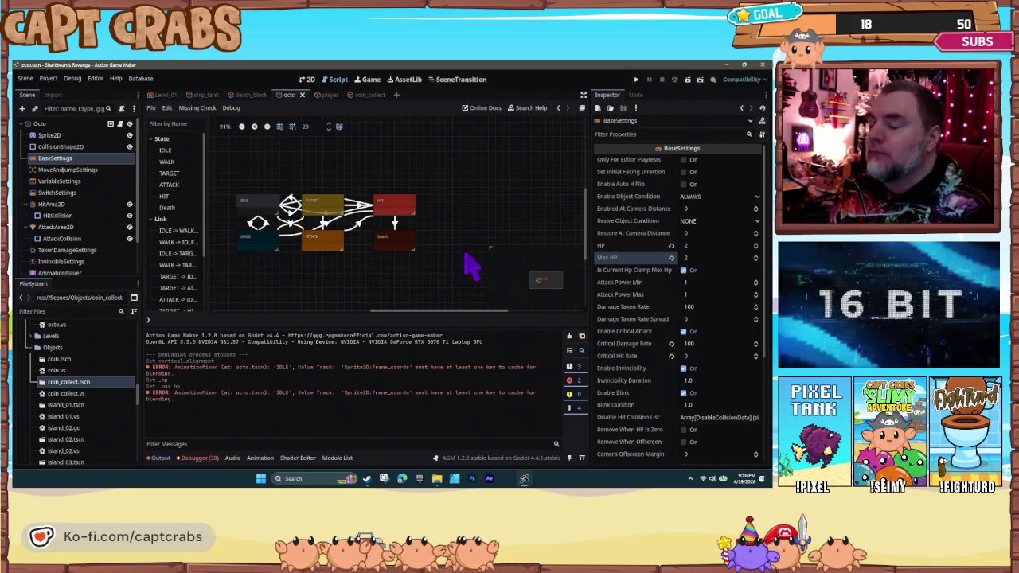
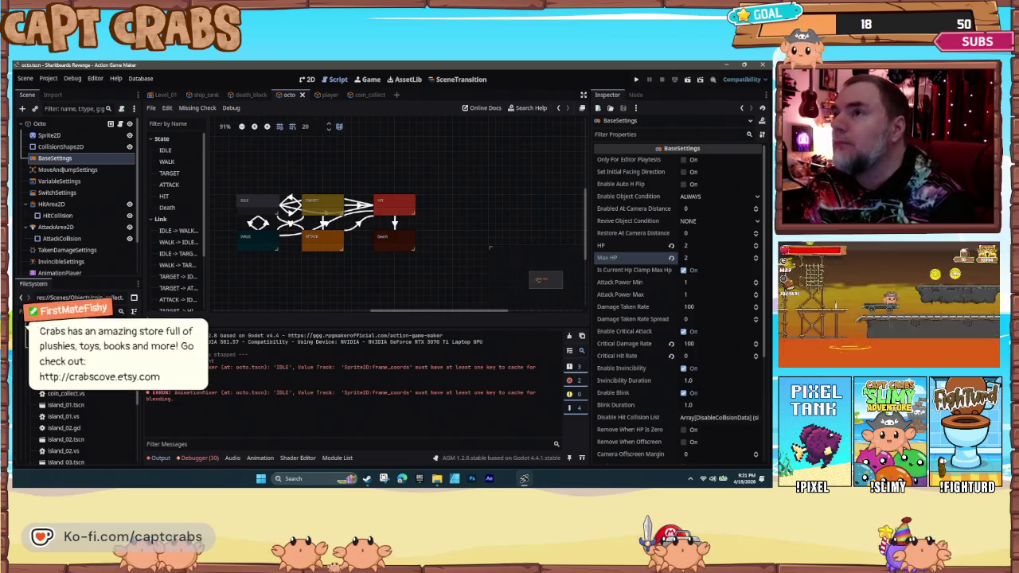
# - Start adding a ChangeObjectProperty action to the octopus's HIT state
pyautogui.click(411, 205)
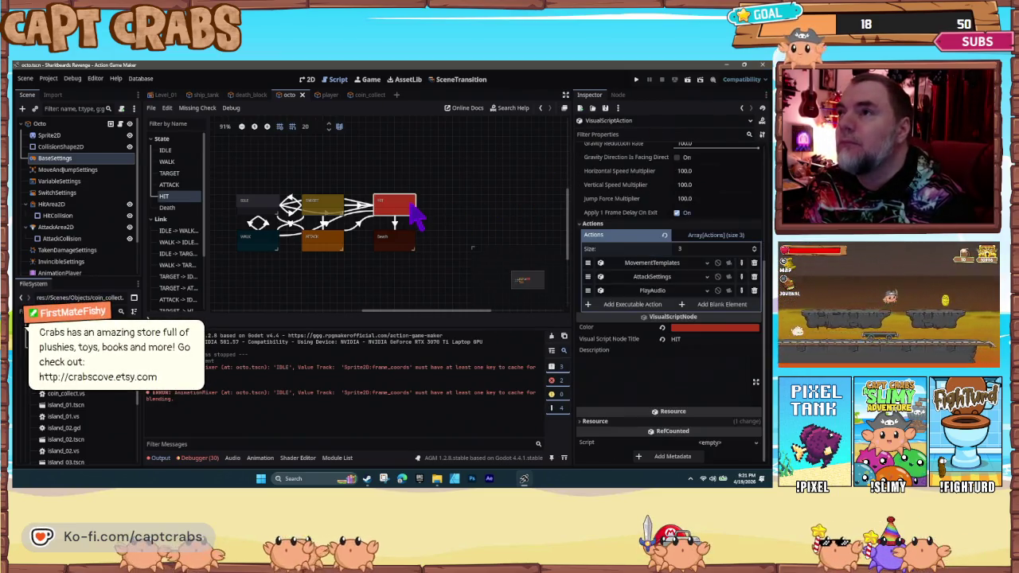
pyautogui.click(625, 305)
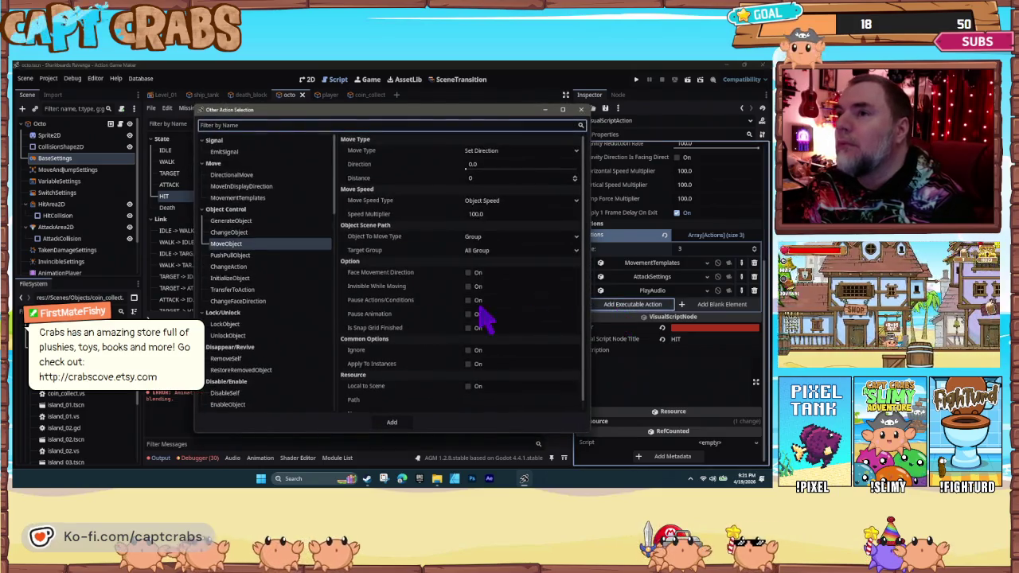
pyautogui.scroll(-3, 280, 337)
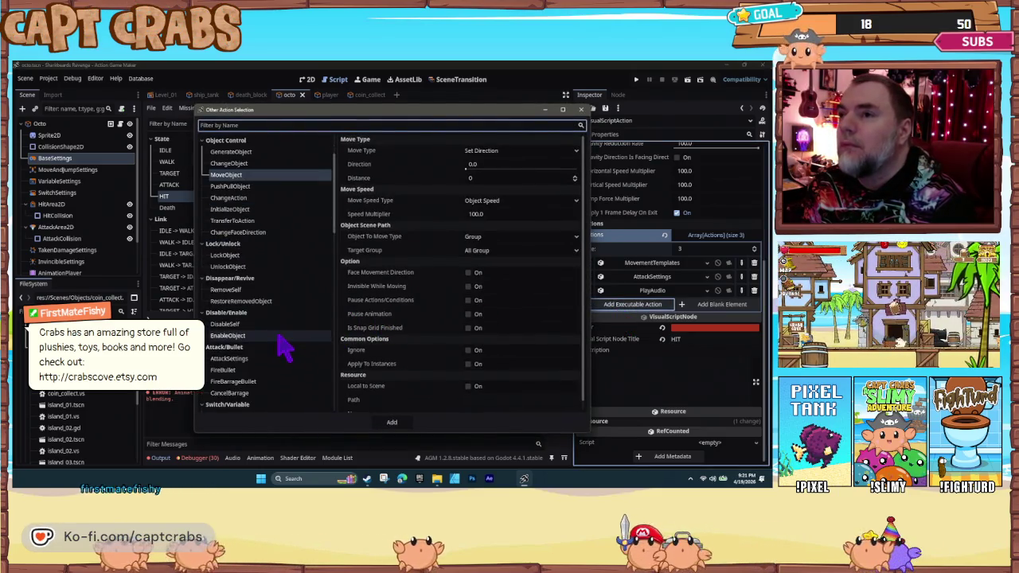
pyautogui.scroll(-1, 284, 344)
pyautogui.scroll(-1, 284, 345)
pyautogui.click(269, 350)
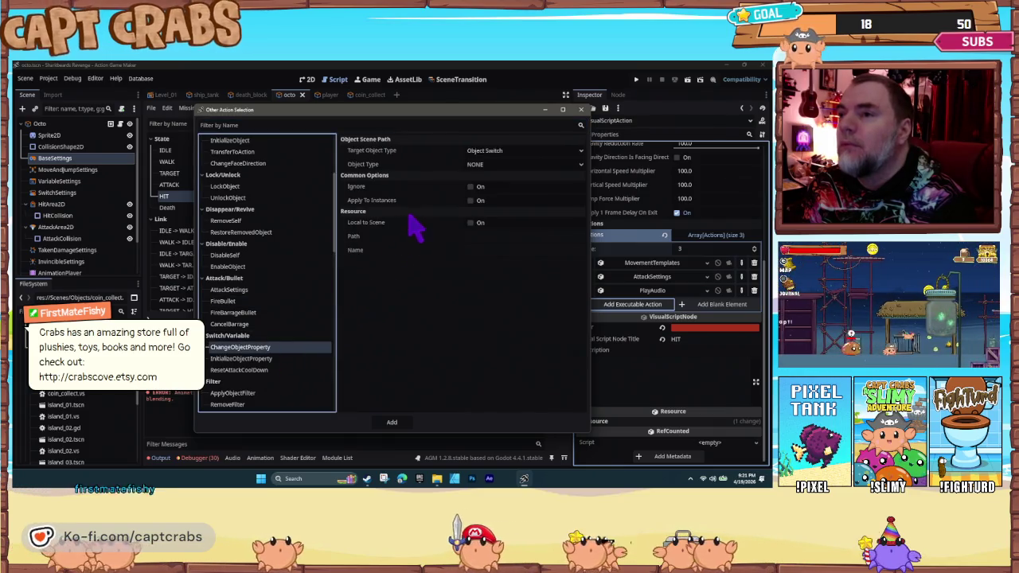
# - Set the action to assign constant 250.0 to SELF's position_y object variable, then add it
pyautogui.click(484, 151)
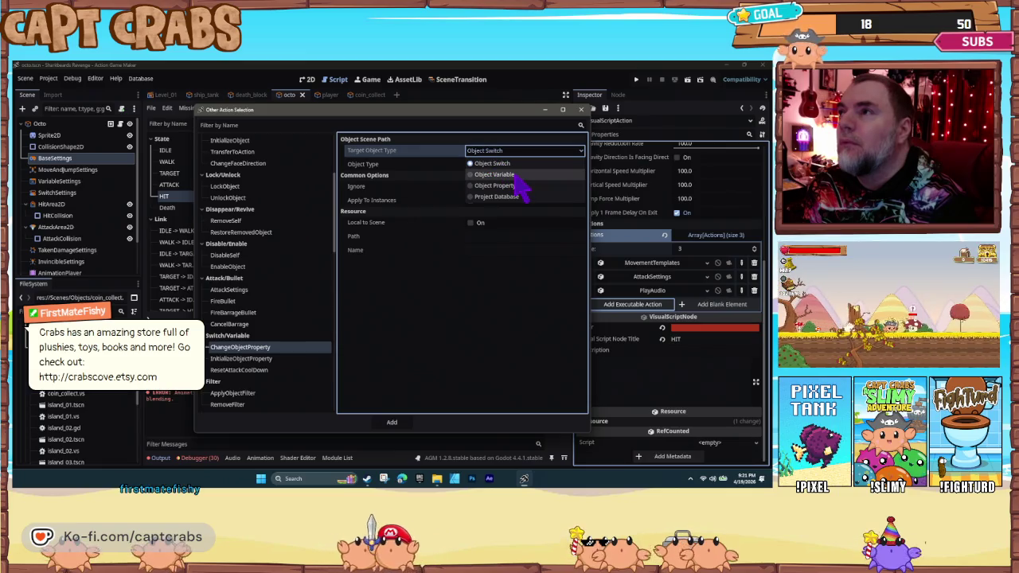
pyautogui.click(515, 175)
pyautogui.click(514, 164)
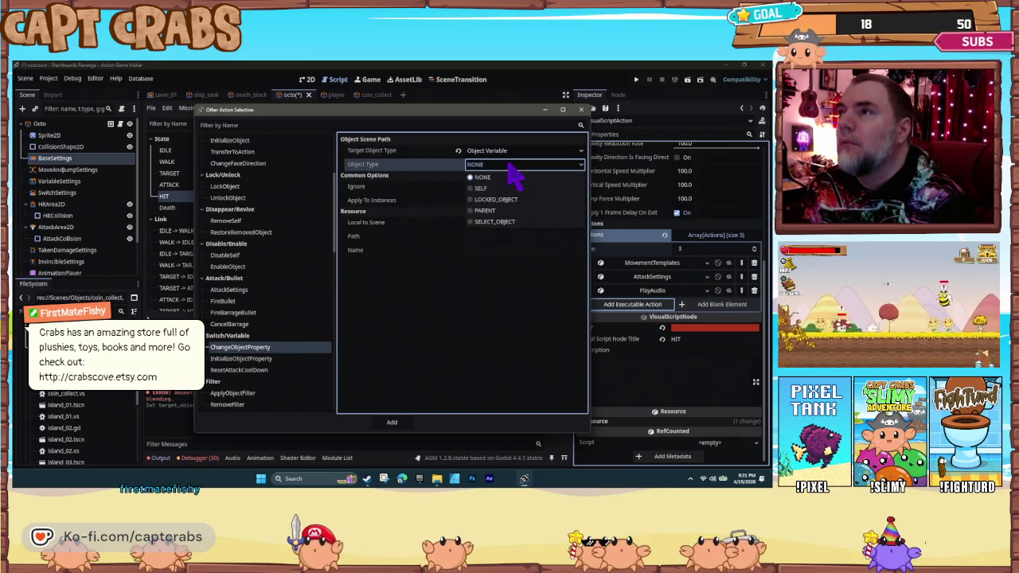
pyautogui.click(509, 191)
pyautogui.click(501, 192)
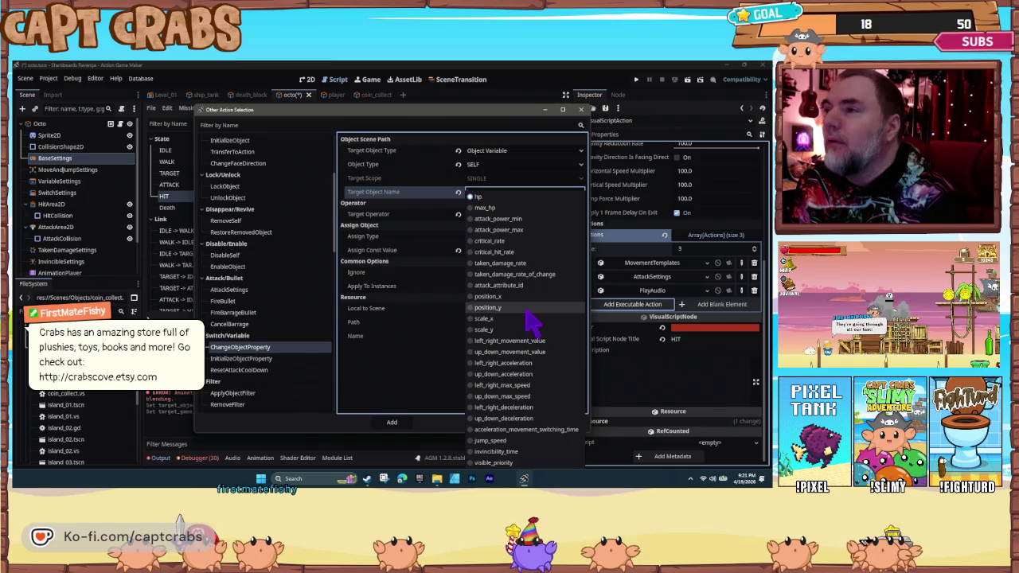
pyautogui.click(526, 311)
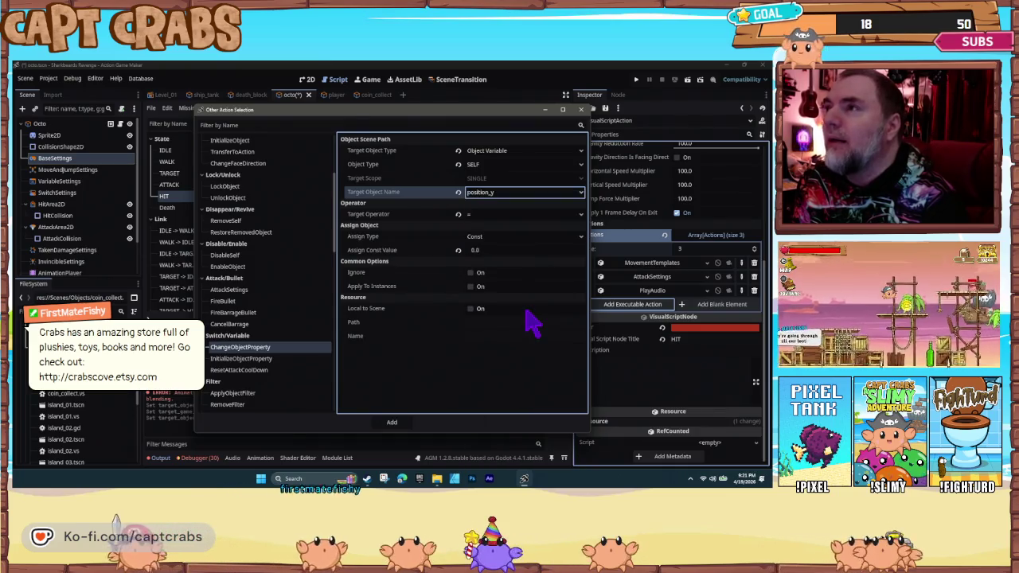
pyautogui.click(505, 250)
pyautogui.write('250')
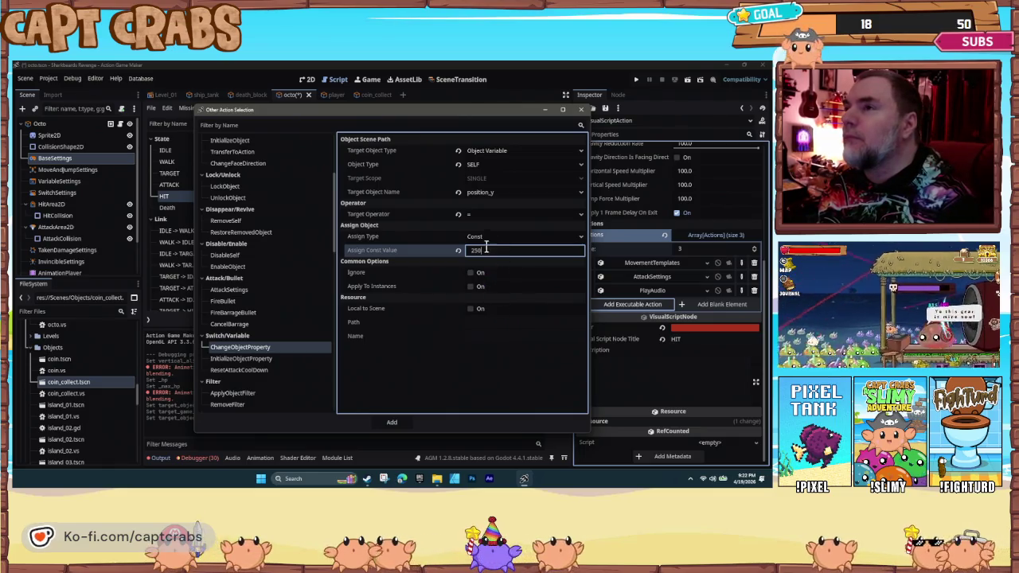
pyautogui.click(491, 238)
pyautogui.click(524, 245)
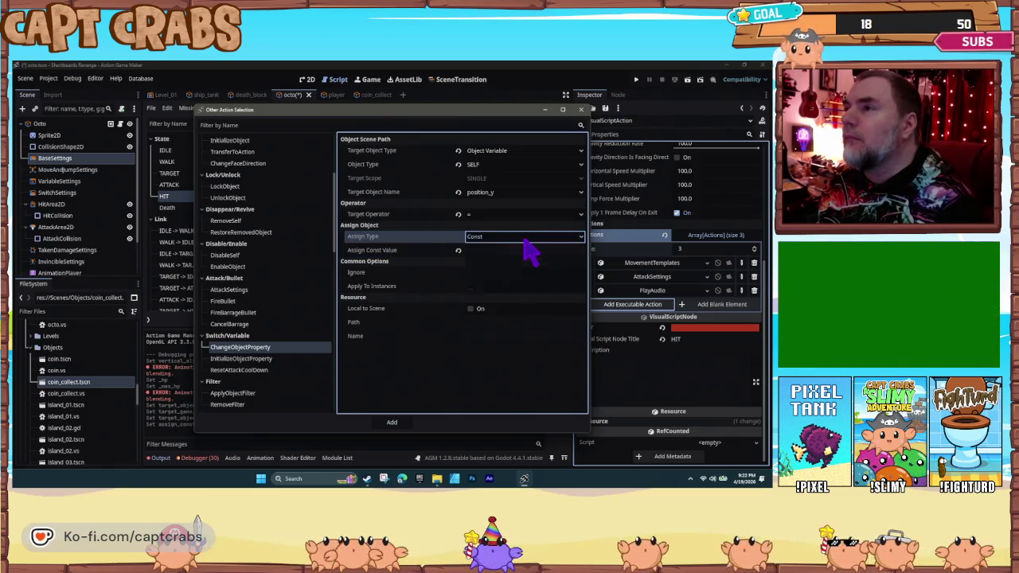
pyautogui.click(525, 251)
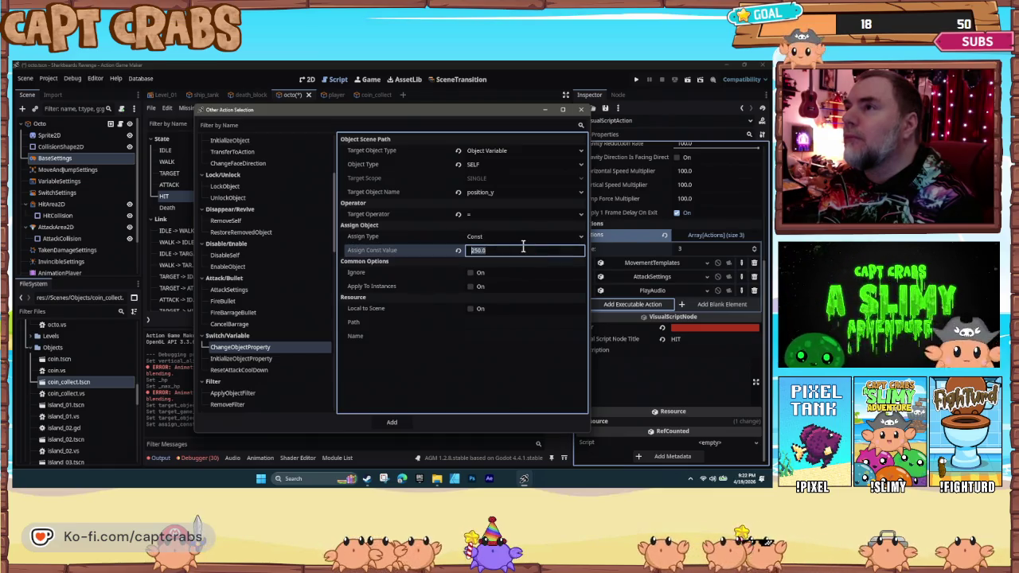
pyautogui.click(392, 422)
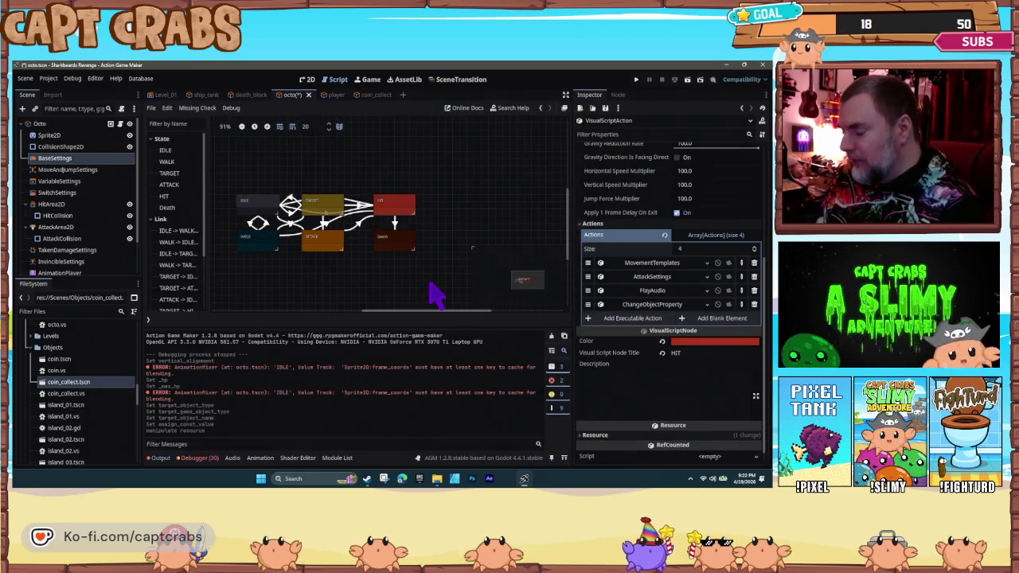
pyautogui.press('F5')
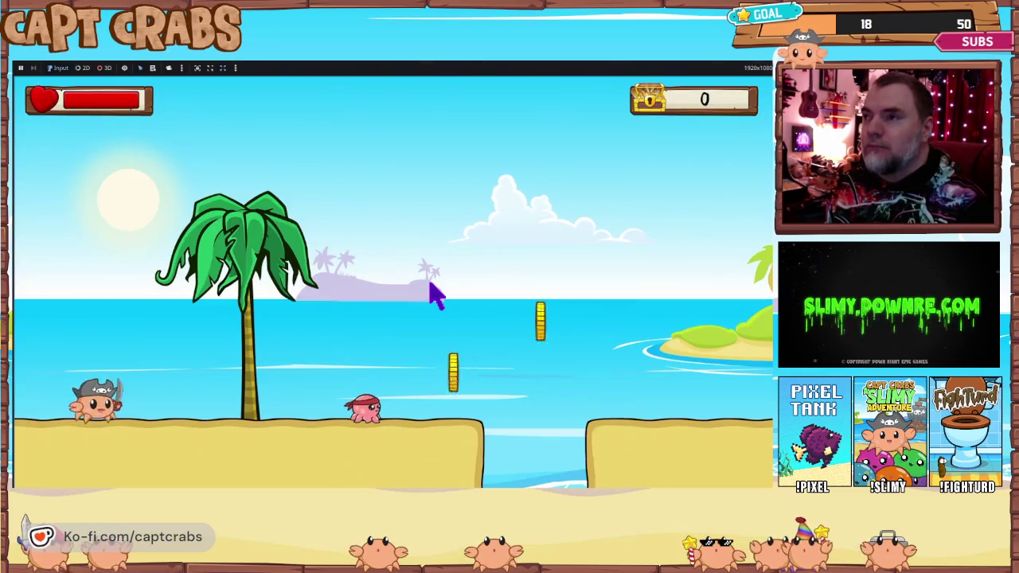
pyautogui.press('Right')
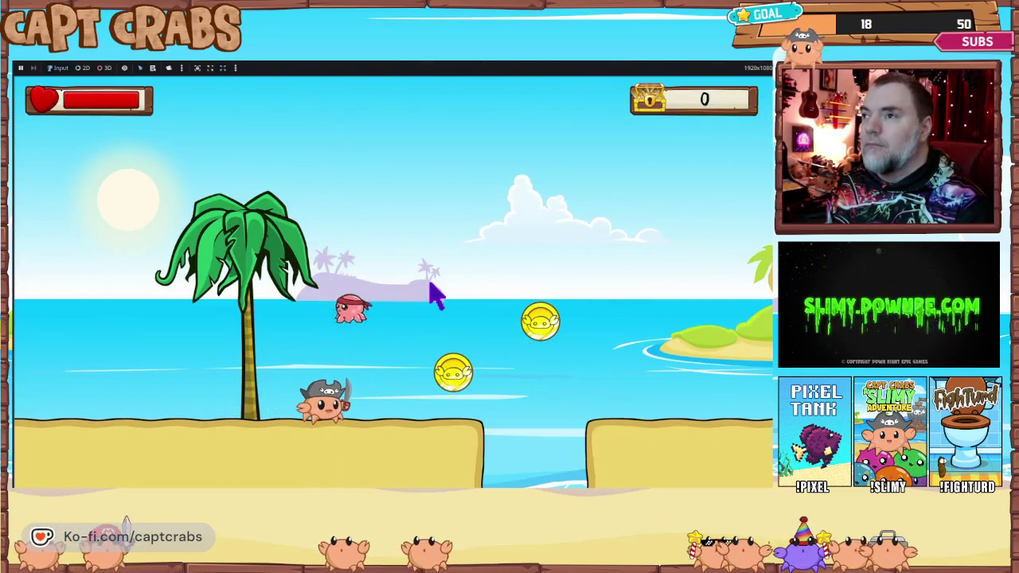
pyautogui.press('Left')
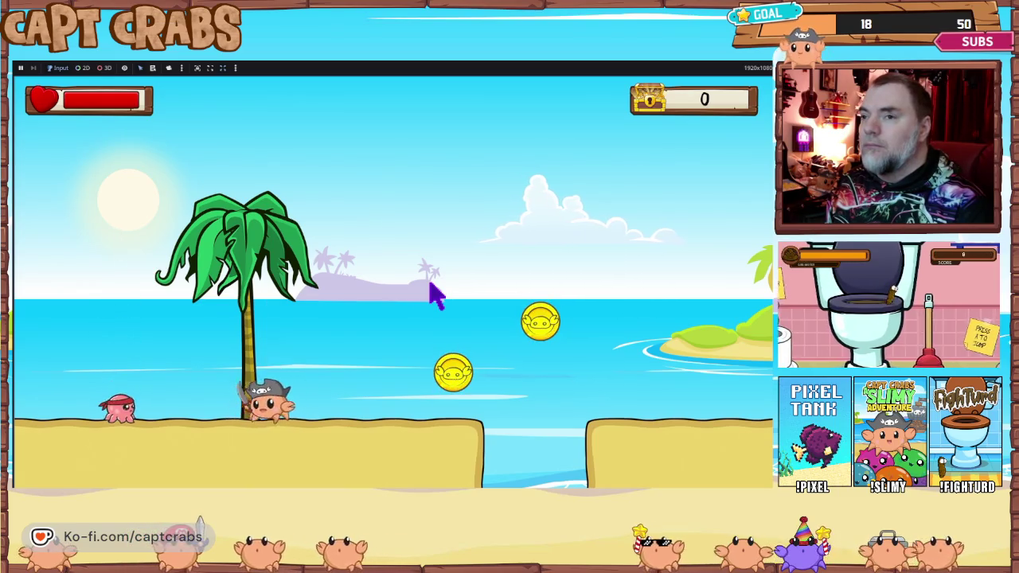
pyautogui.press('x')
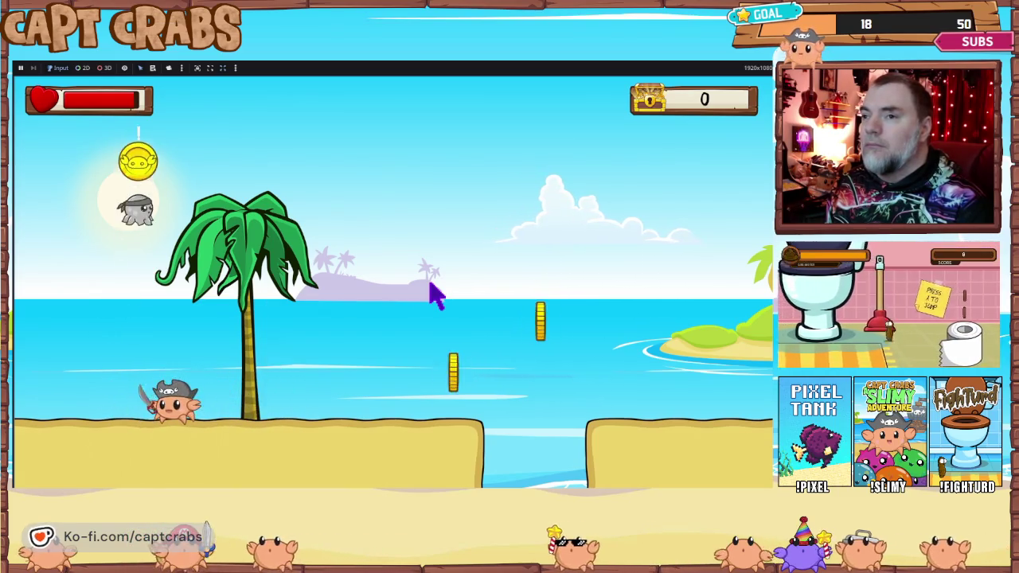
pyautogui.press('Escape')
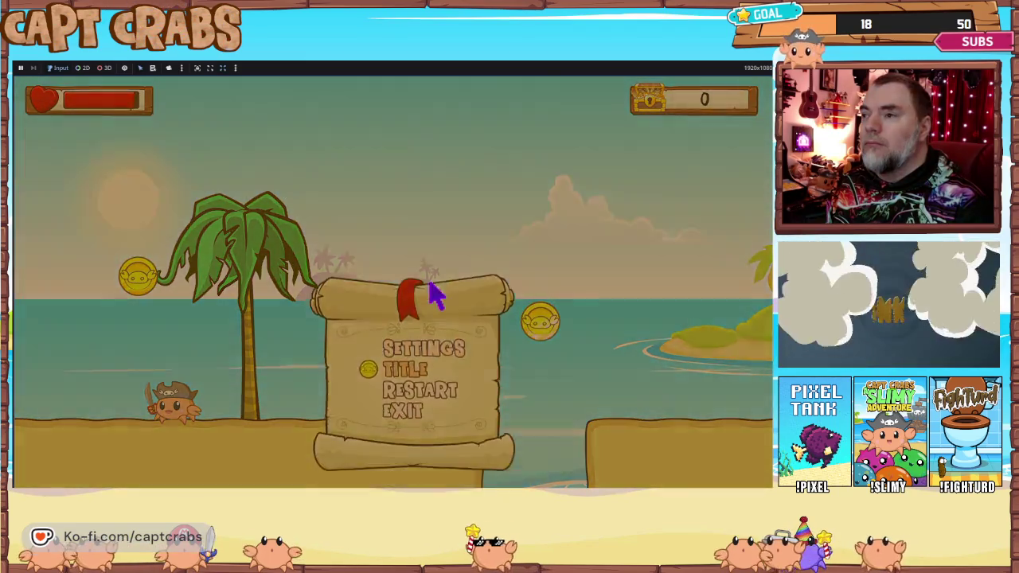
pyautogui.press('Down')
pyautogui.press('Down')
pyautogui.press('Return')
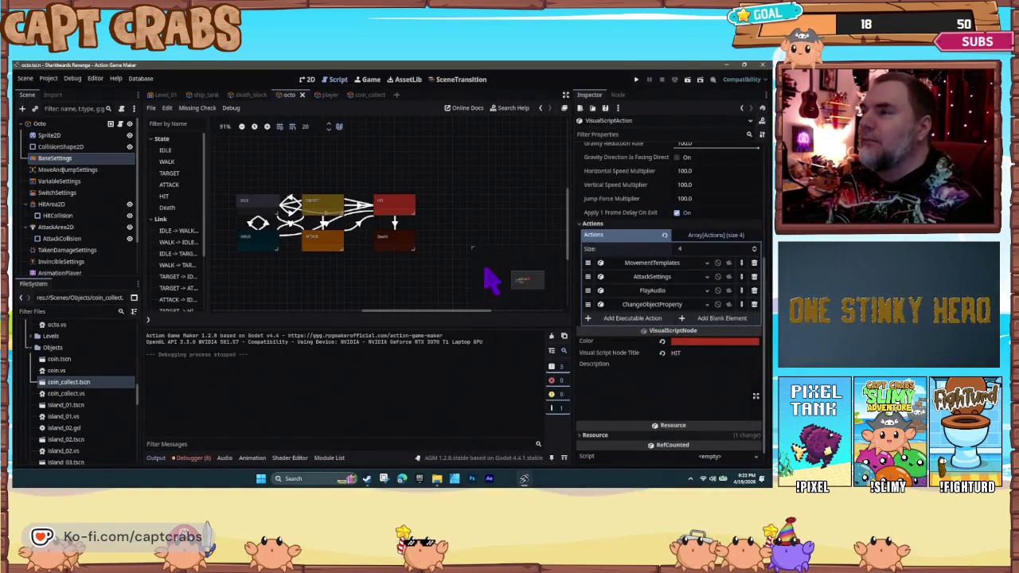
# - Review the ChangeObjectProperty action's target settings, then delete it from HIT's Actions
pyautogui.click(653, 304)
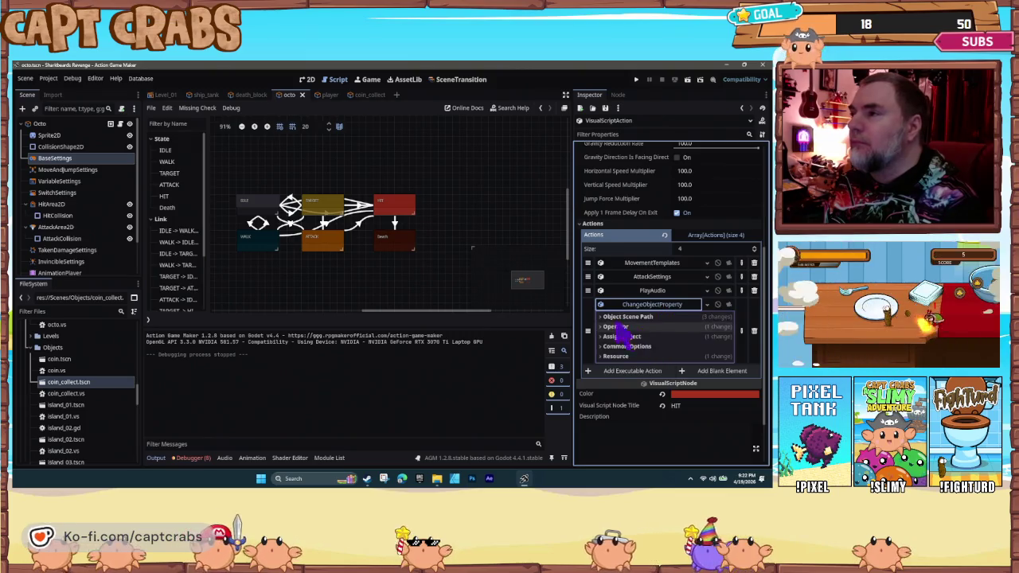
pyautogui.click(610, 318)
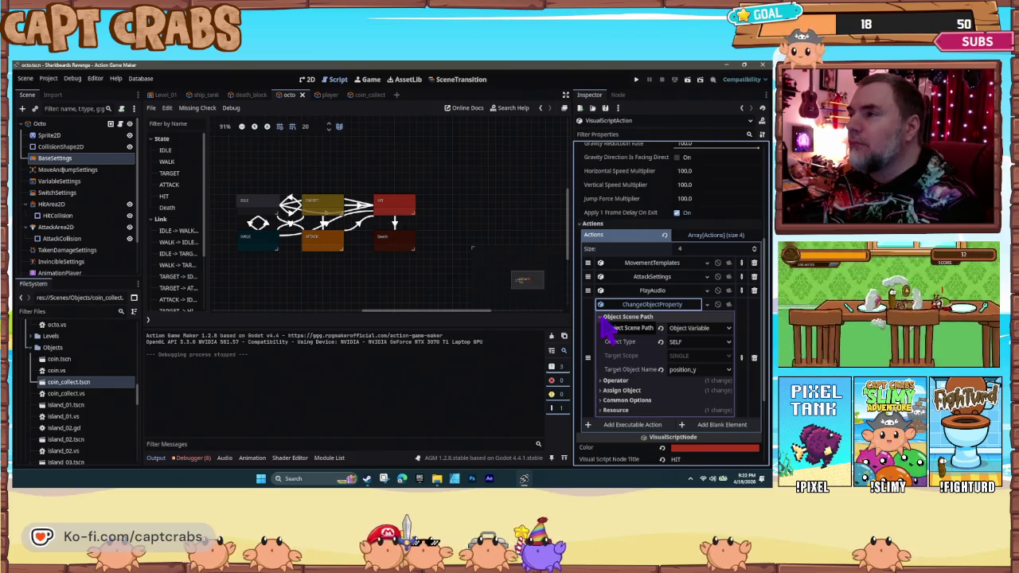
pyautogui.click(649, 308)
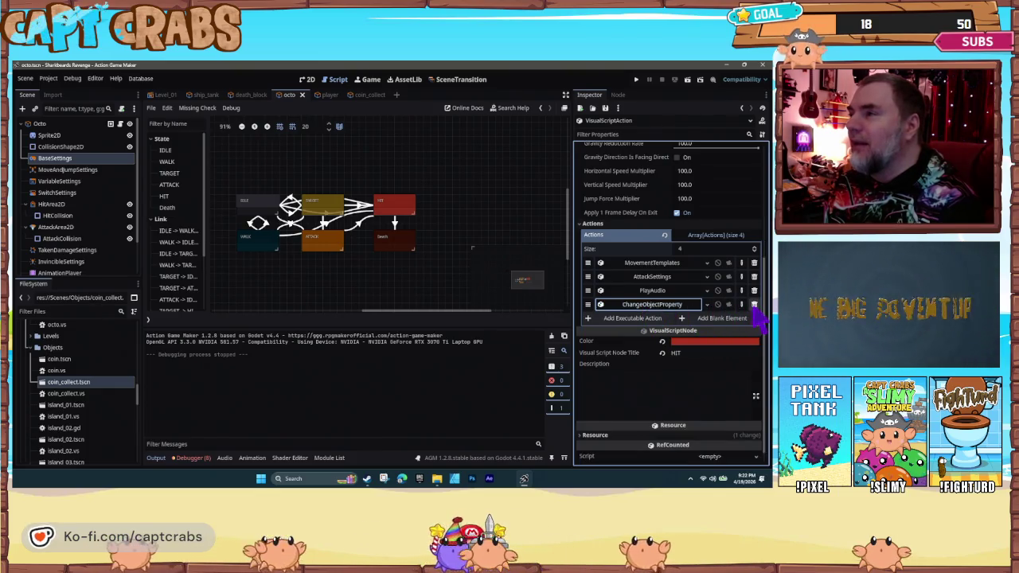
pyautogui.click(754, 305)
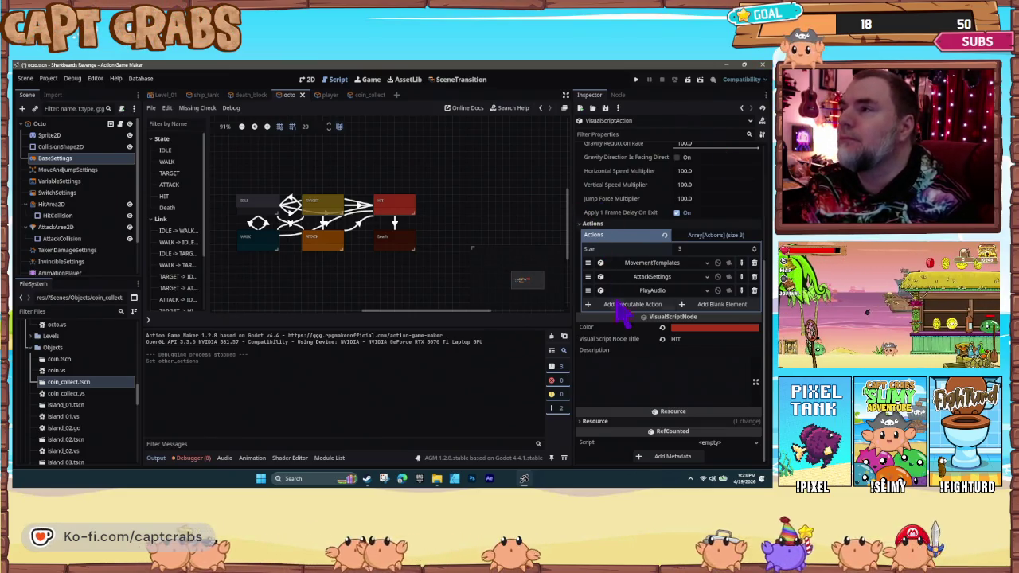
# - Reopen the action list and try targeting SELF's is_invincible switch
pyautogui.click(611, 305)
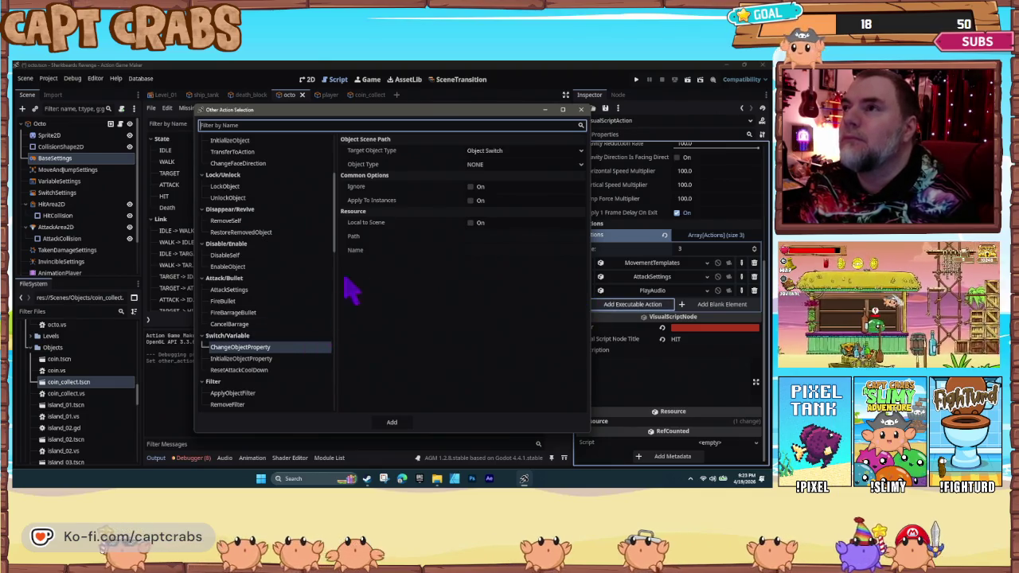
pyautogui.click(487, 166)
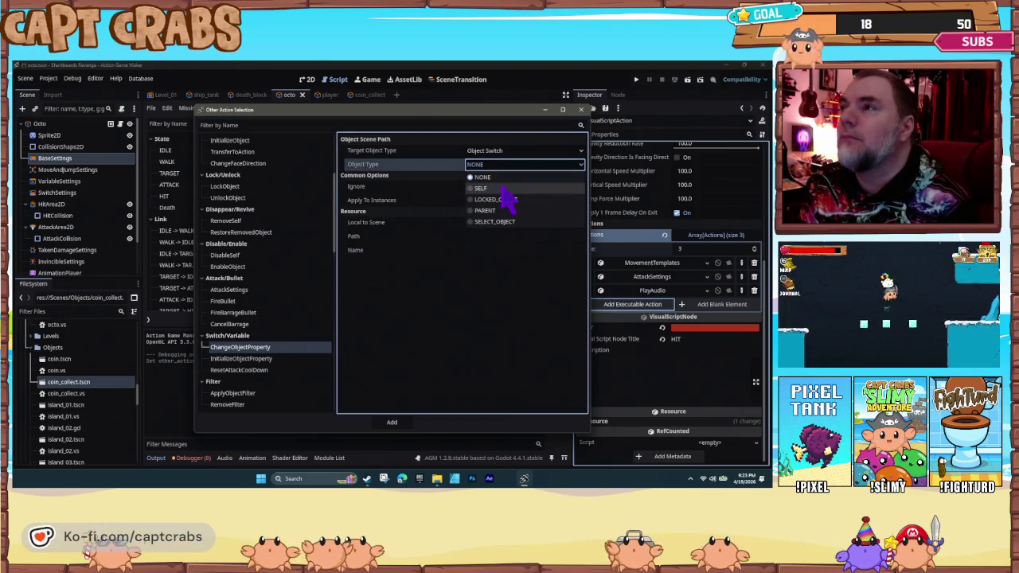
pyautogui.click(502, 189)
pyautogui.click(506, 194)
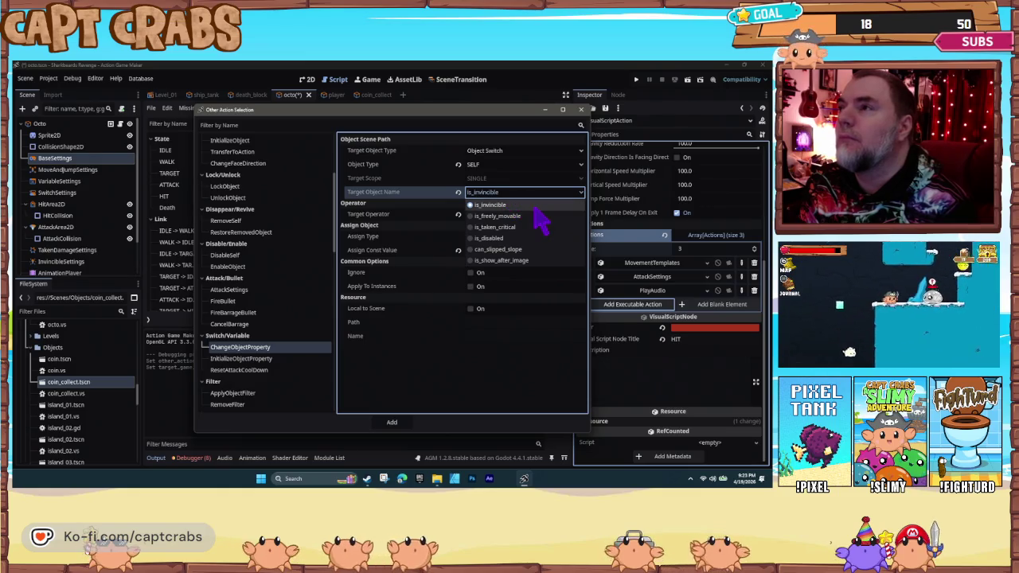
pyautogui.click(525, 205)
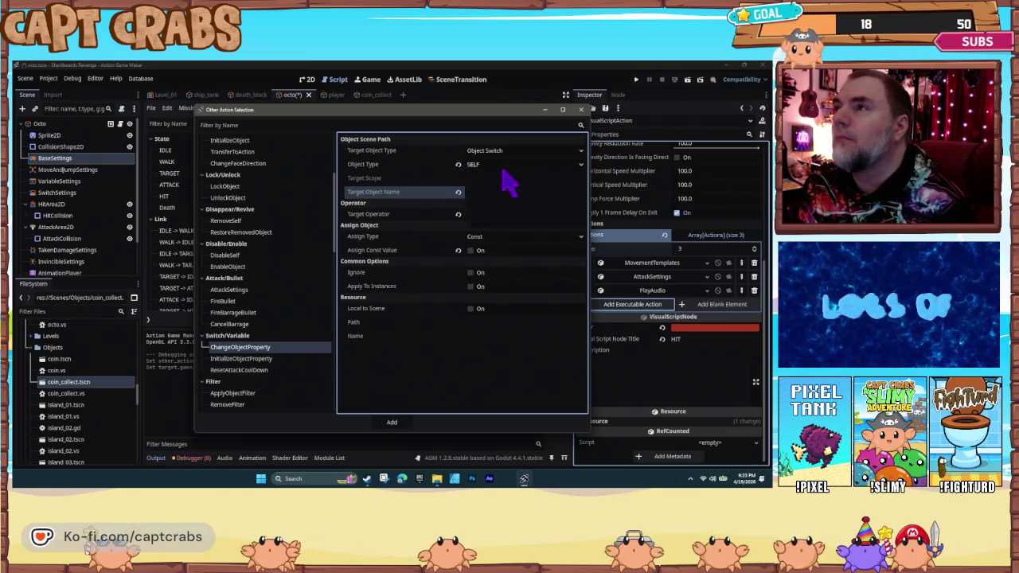
pyautogui.click(503, 170)
pyautogui.click(504, 161)
# - Retarget the action to SELF's hp object variable
pyautogui.click(504, 153)
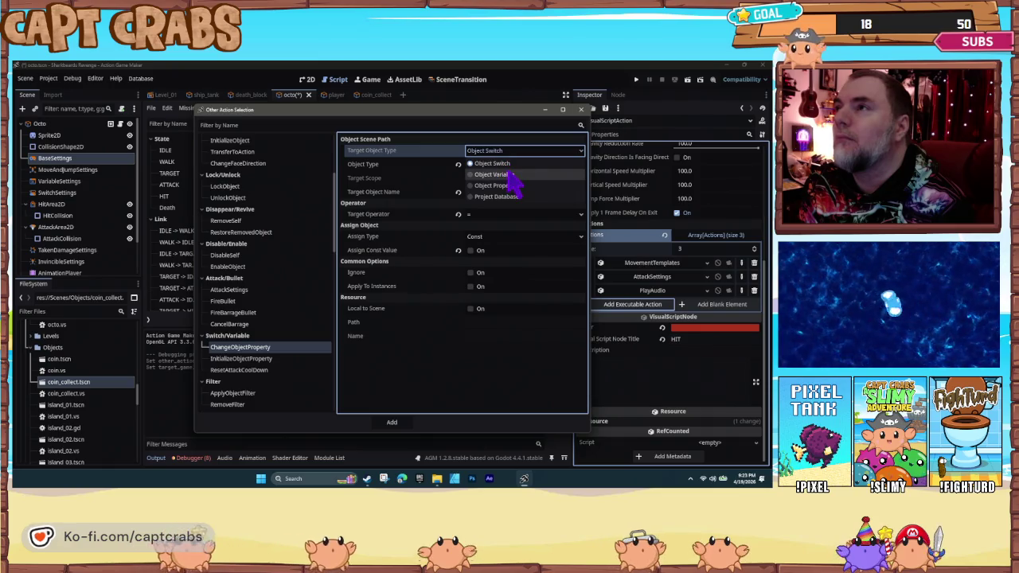
pyautogui.click(508, 174)
pyautogui.click(499, 165)
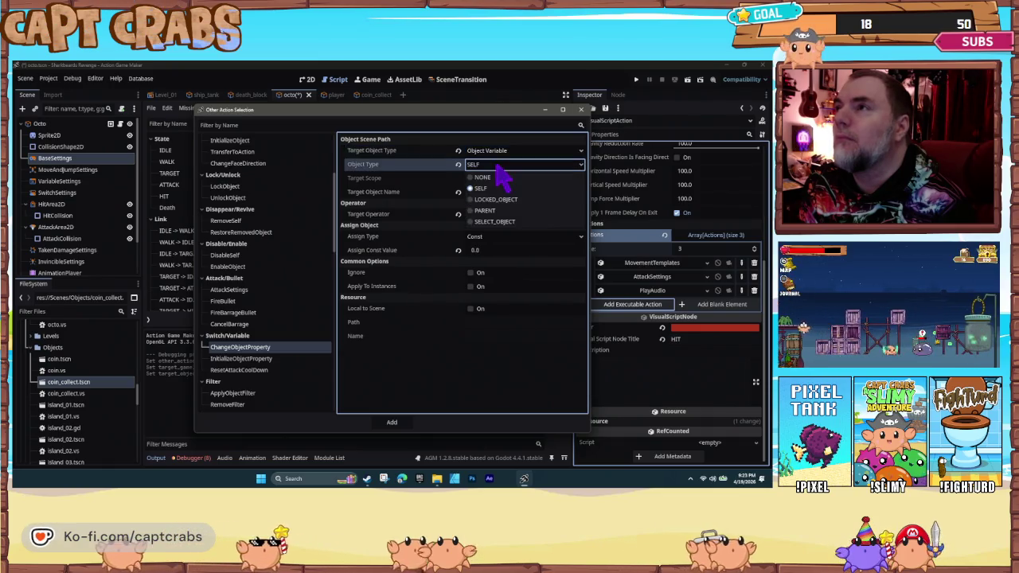
pyautogui.click(503, 187)
pyautogui.click(507, 194)
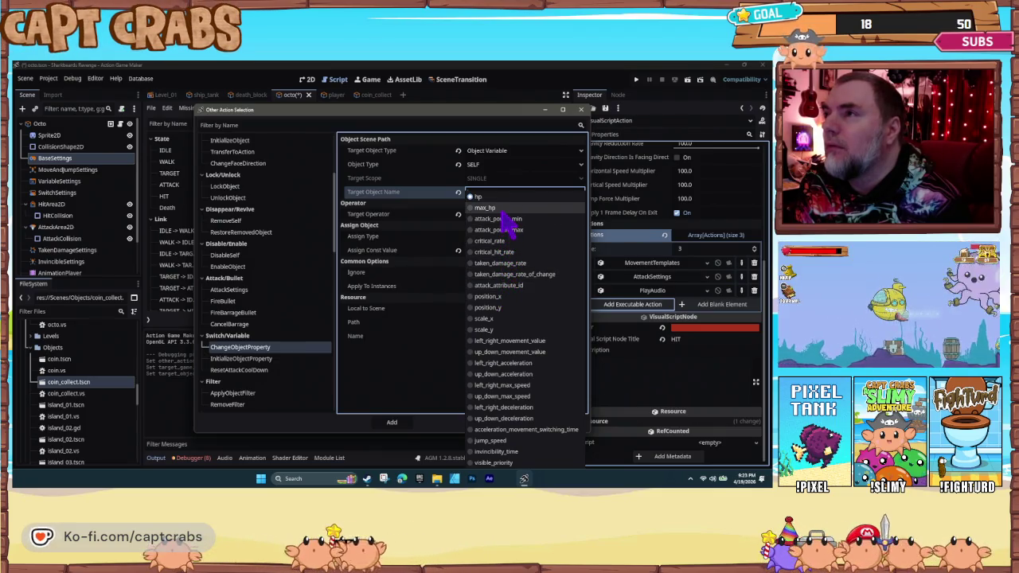
pyautogui.click(426, 206)
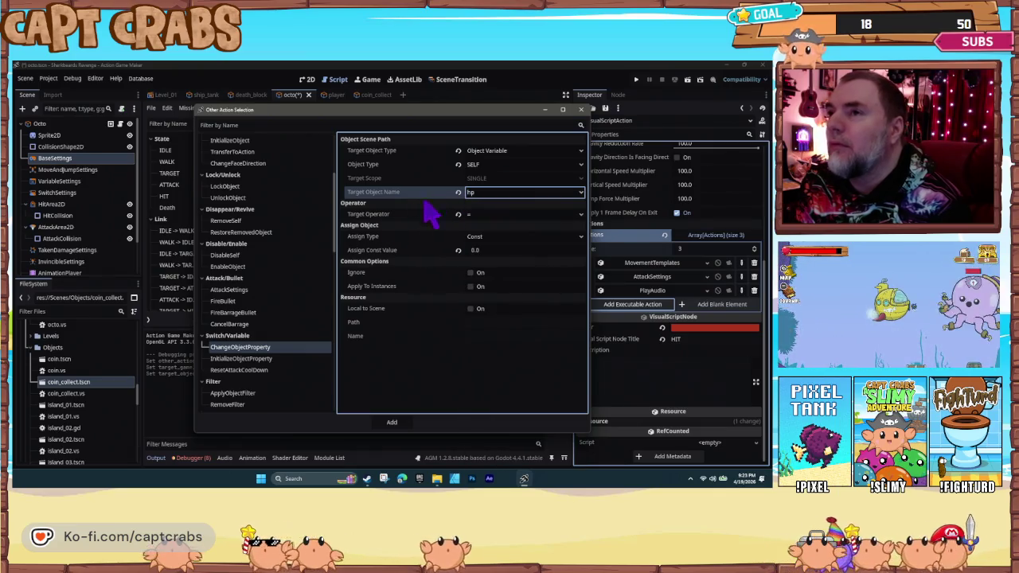
pyautogui.click(257, 290)
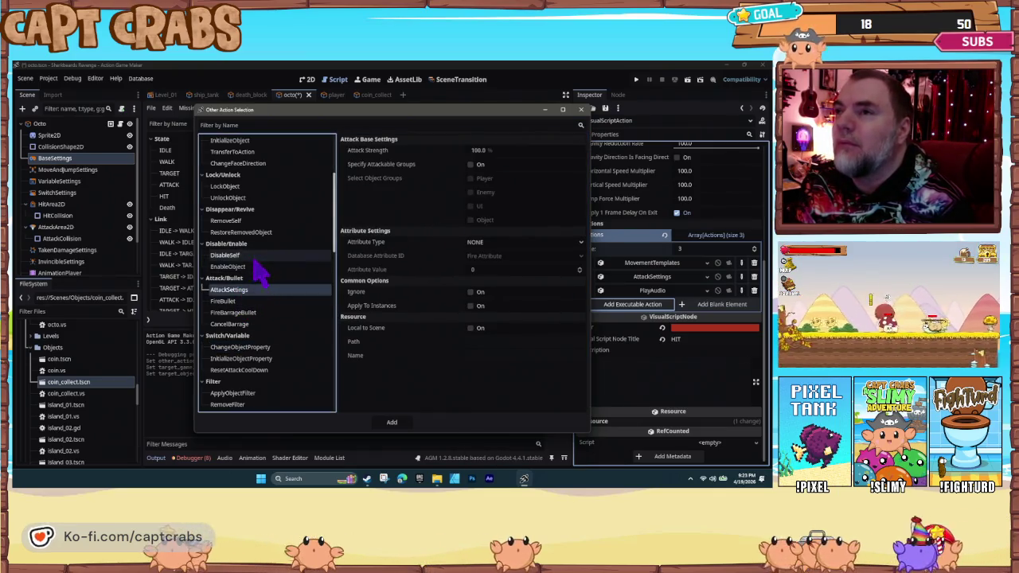
# - Browse the available actions and choose PushPullObject
pyautogui.click(266, 268)
pyautogui.click(259, 232)
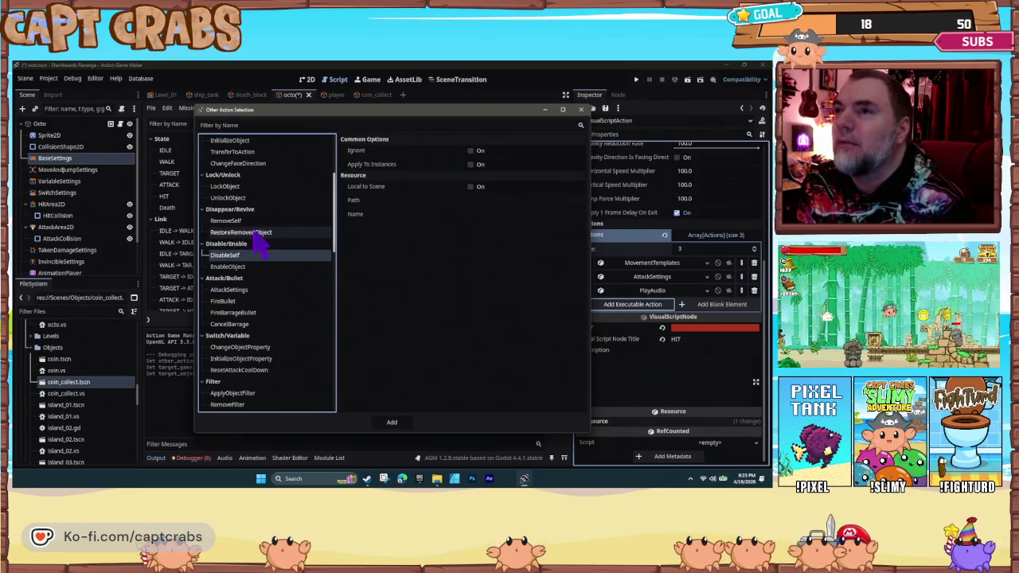
pyautogui.scroll(3, 270, 295)
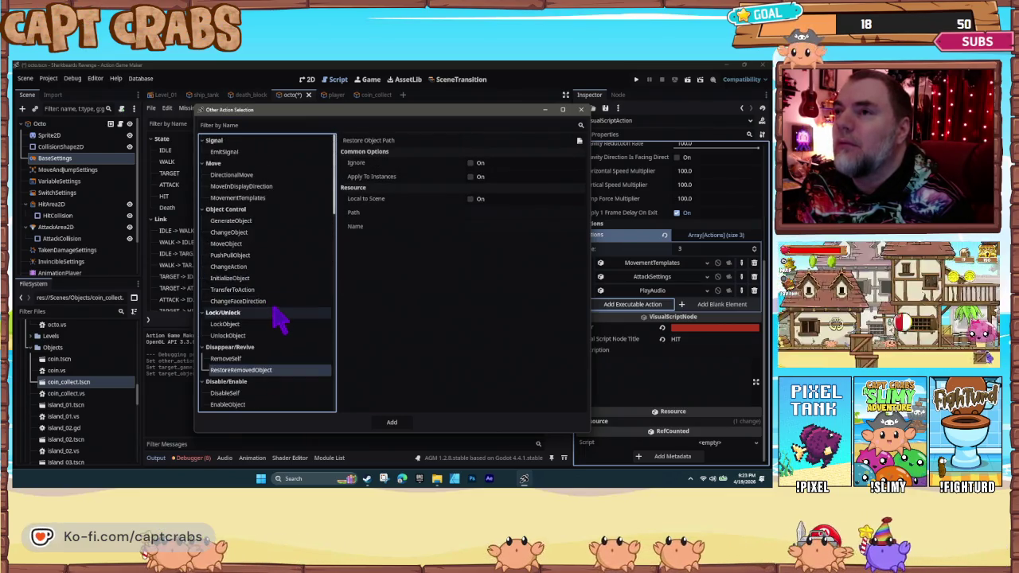
pyautogui.click(269, 303)
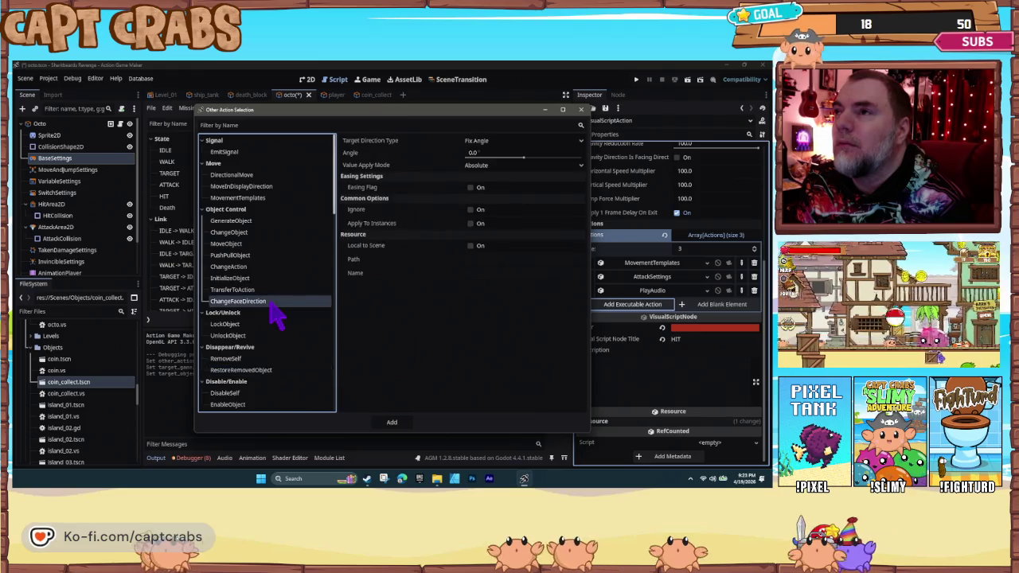
pyautogui.click(269, 279)
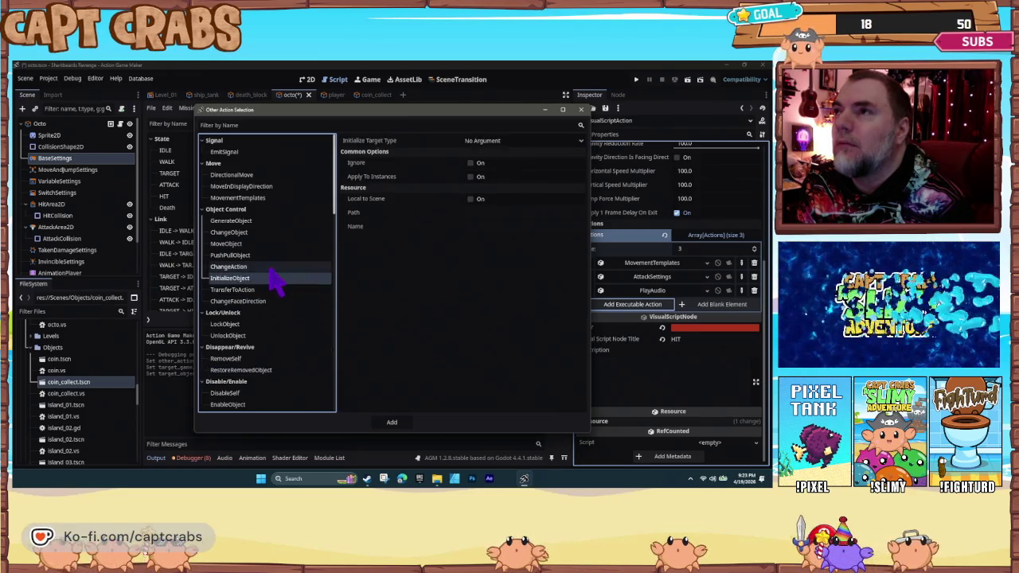
pyautogui.click(269, 267)
pyautogui.click(269, 257)
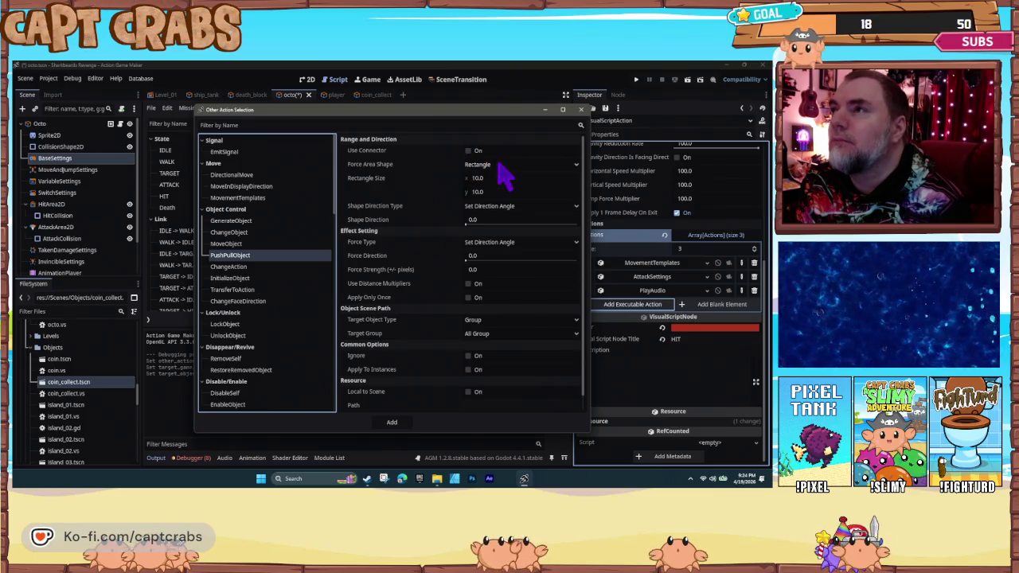
# - Use a Rectangle area, Same Object Direction force, shape direction 180, and force strength 100
pyautogui.click(503, 166)
pyautogui.click(511, 179)
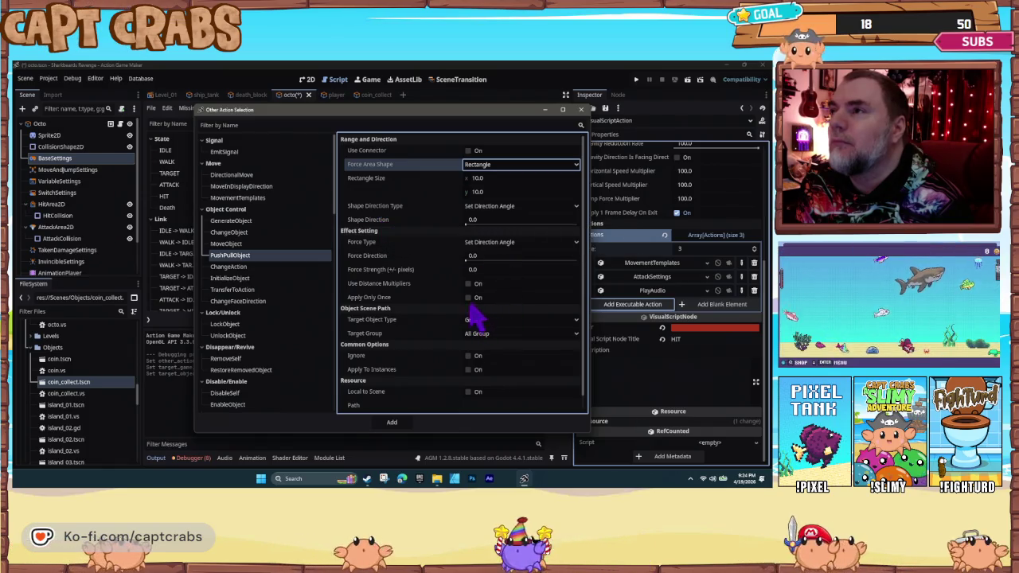
pyautogui.click(510, 243)
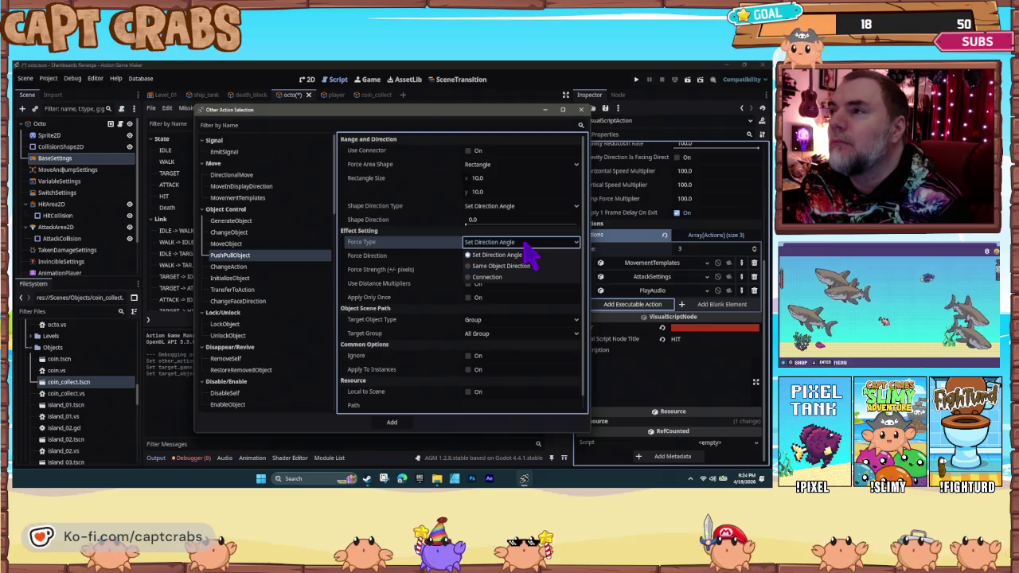
pyautogui.click(526, 268)
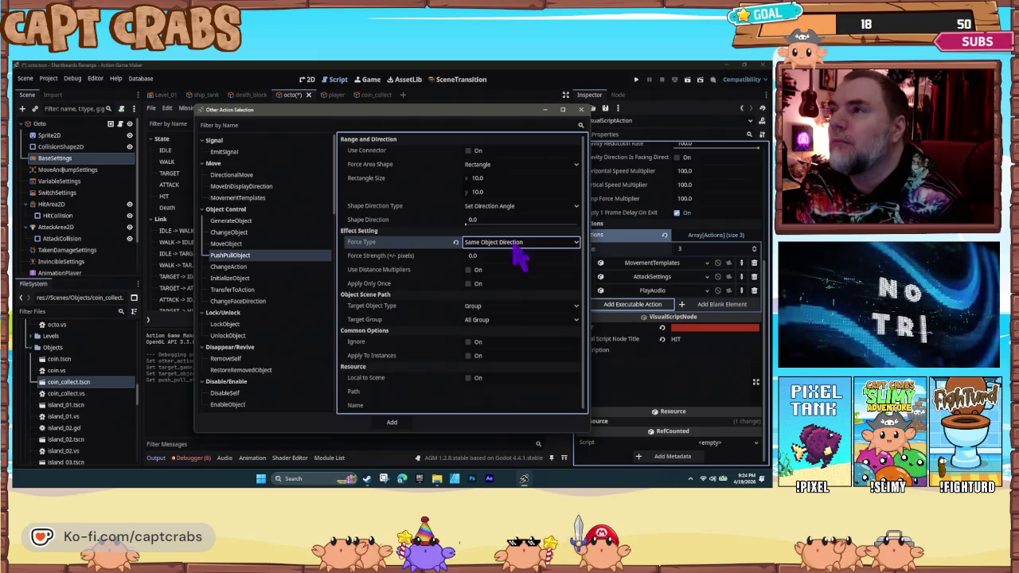
pyautogui.click(490, 221)
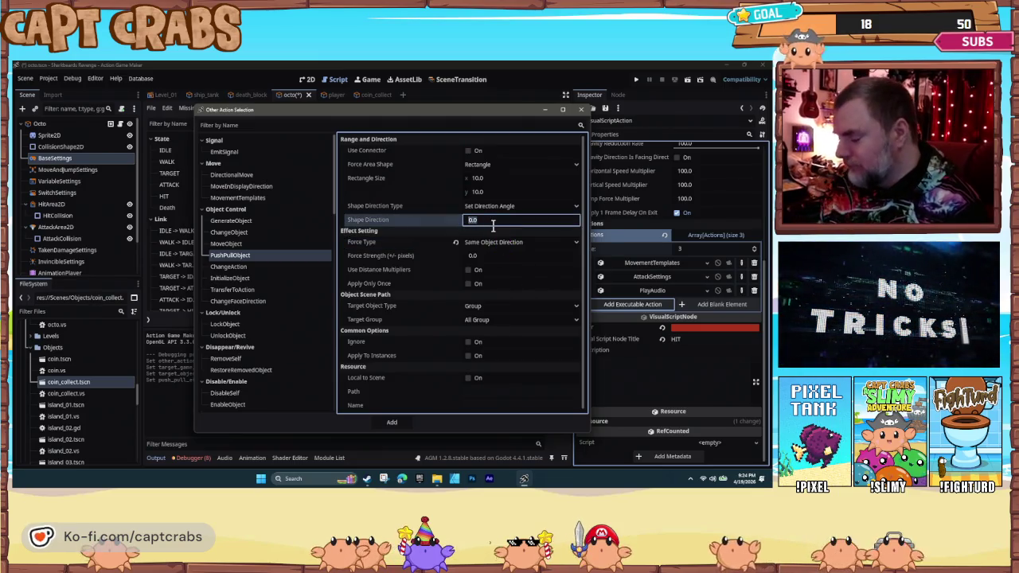
pyautogui.write('180')
pyautogui.press('Return')
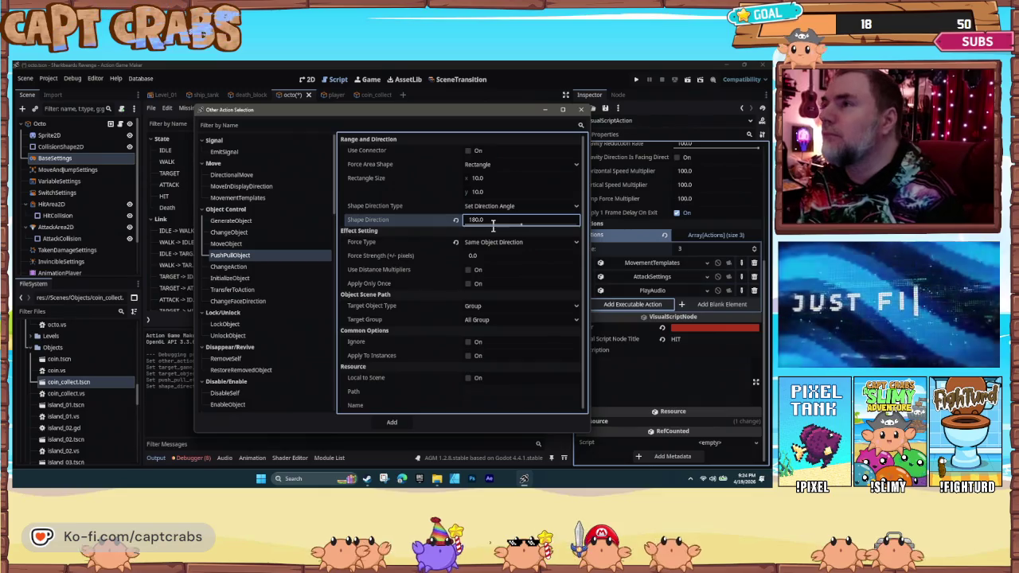
pyautogui.click(492, 256)
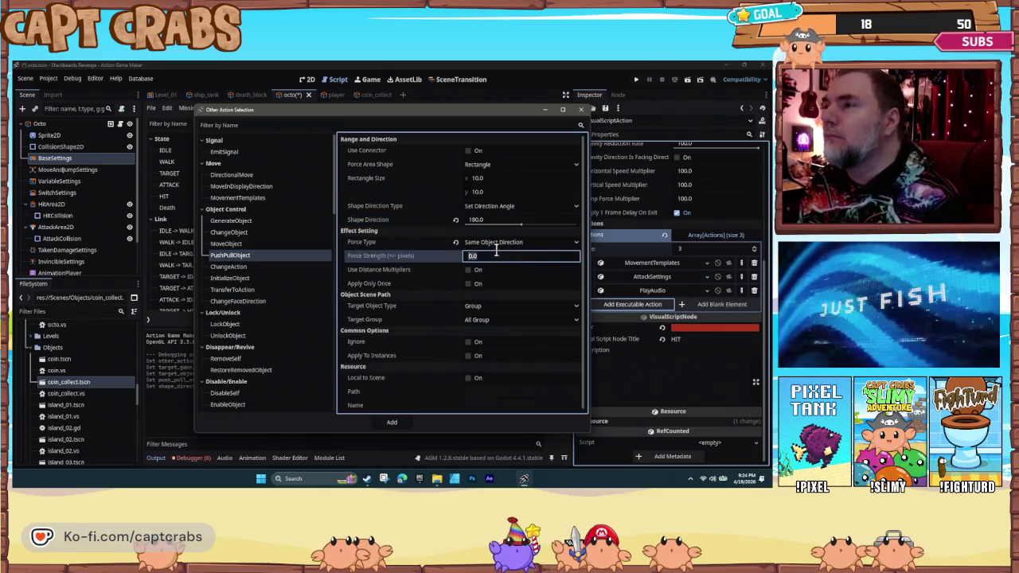
pyautogui.write('100')
pyautogui.press('Return')
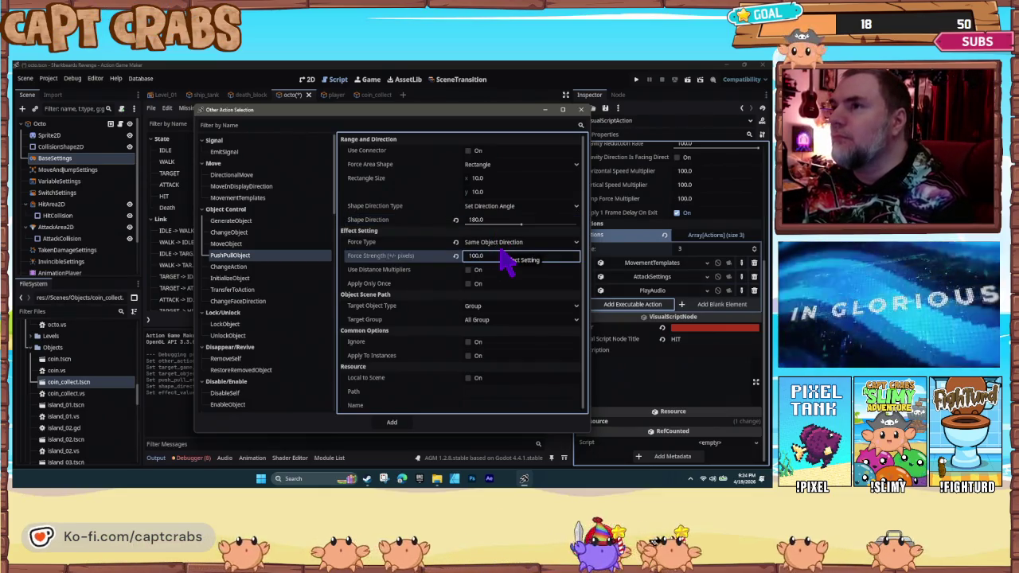
# - Target a Set Object of type Specified Object, add the action, and start a playtest
pyautogui.click(489, 306)
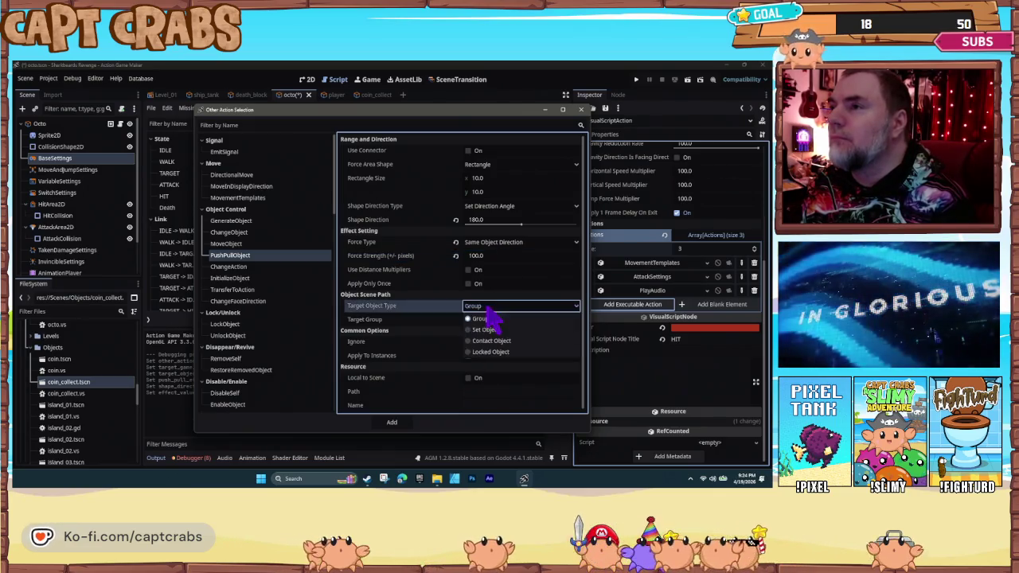
pyautogui.click(492, 330)
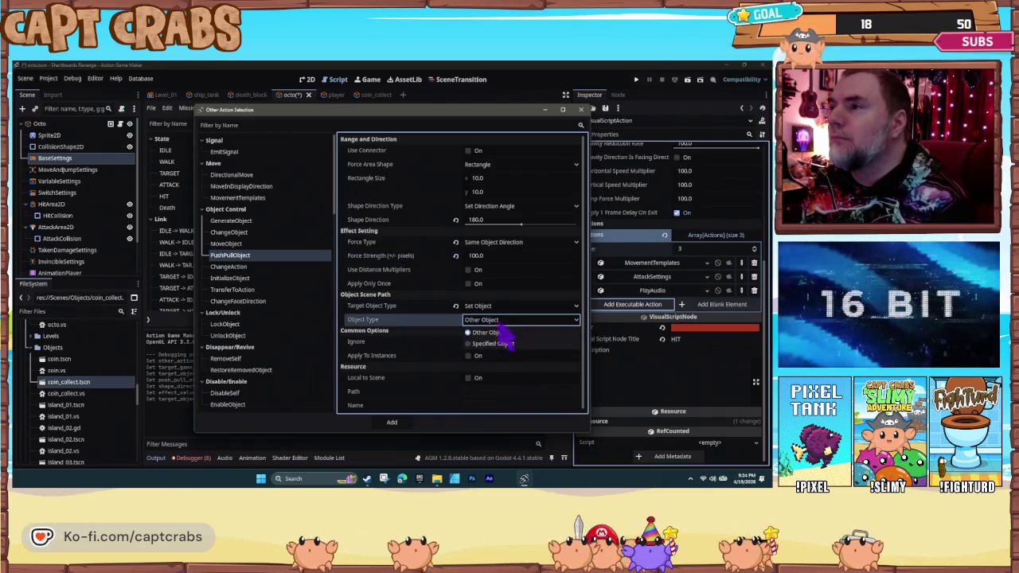
pyautogui.click(500, 320)
pyautogui.click(513, 344)
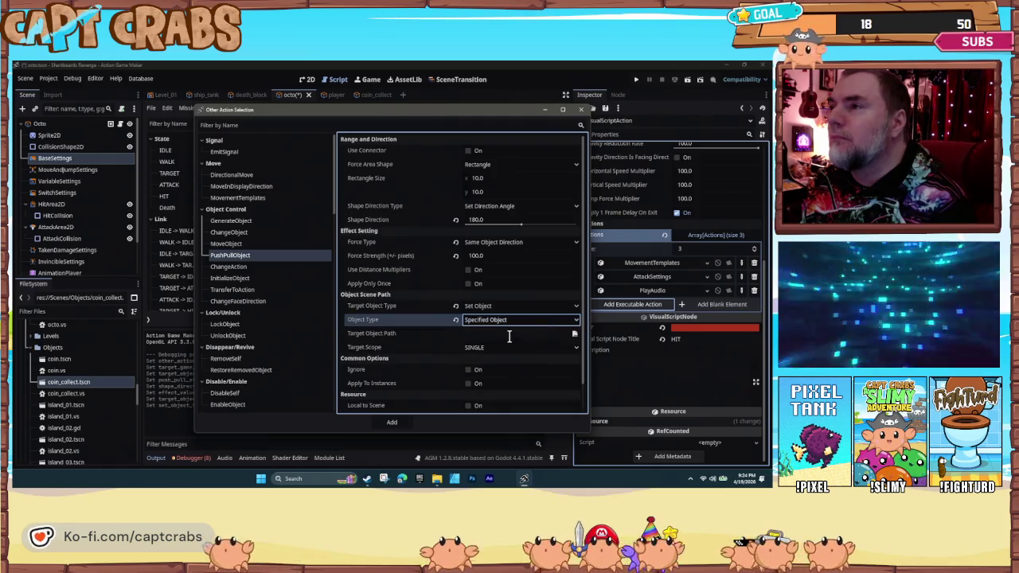
pyautogui.click(497, 306)
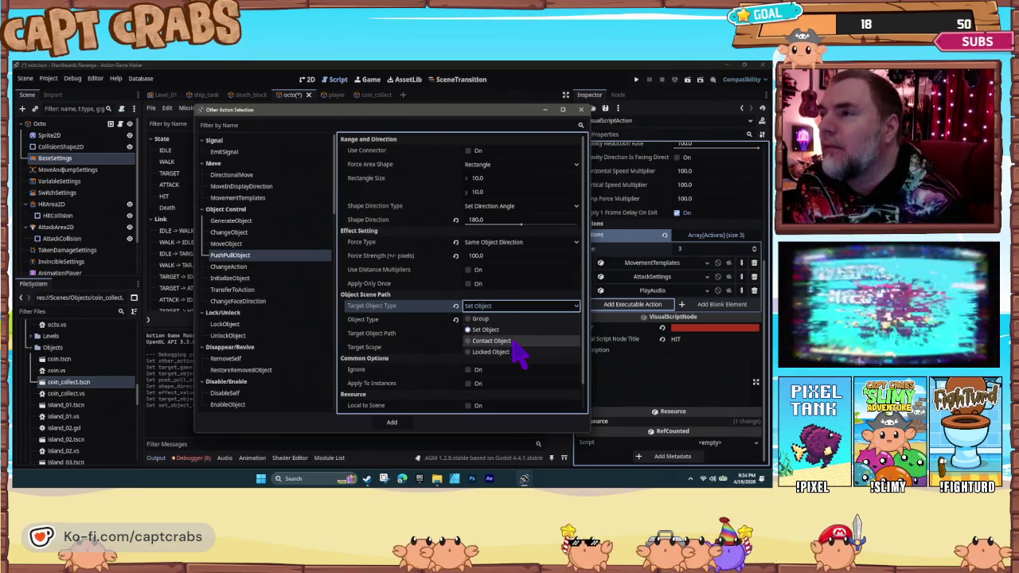
pyautogui.click(513, 342)
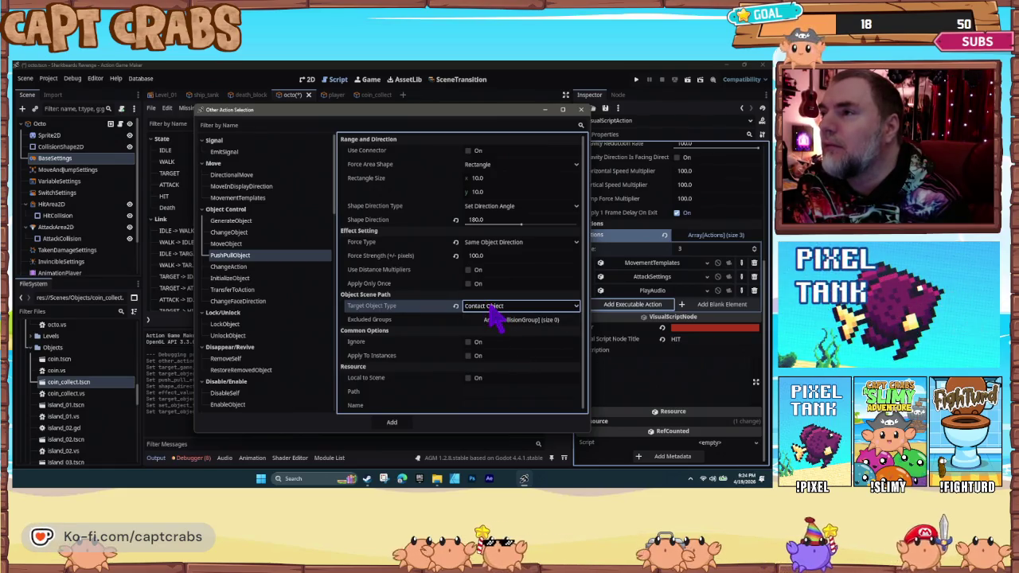
pyautogui.click(506, 320)
pyautogui.click(510, 319)
pyautogui.click(501, 306)
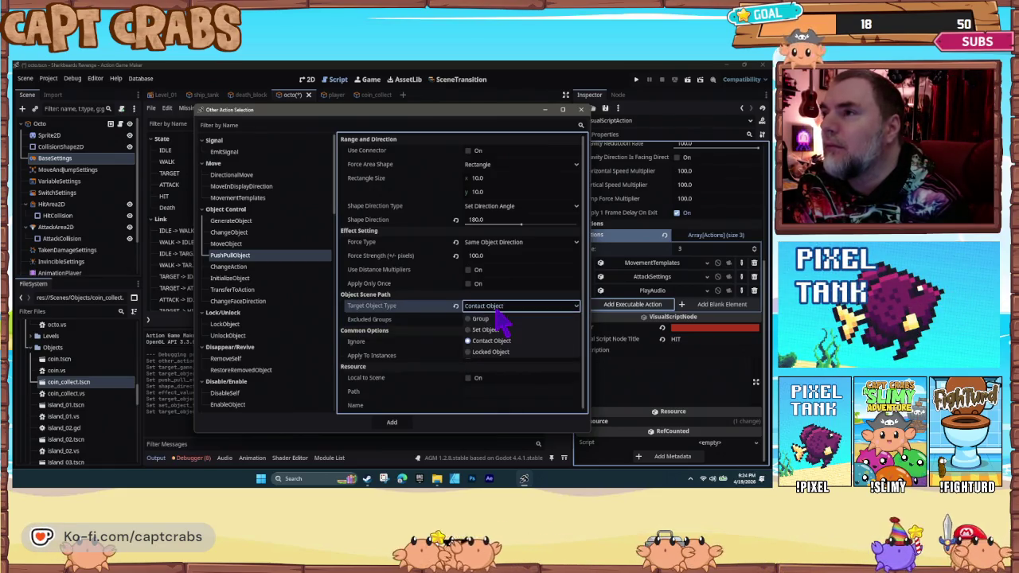
pyautogui.click(487, 330)
pyautogui.click(495, 319)
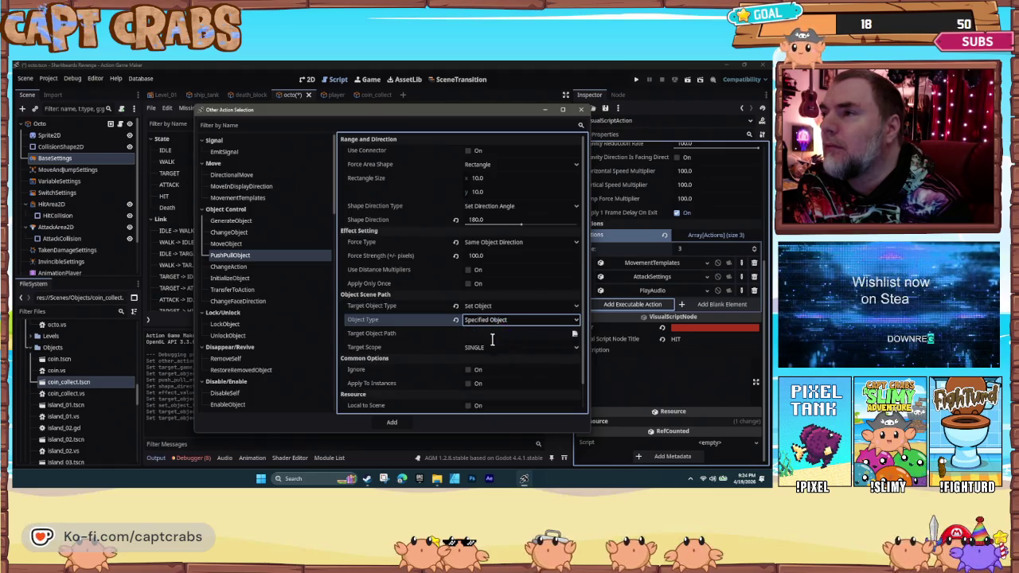
pyautogui.scroll(-1, 458, 390)
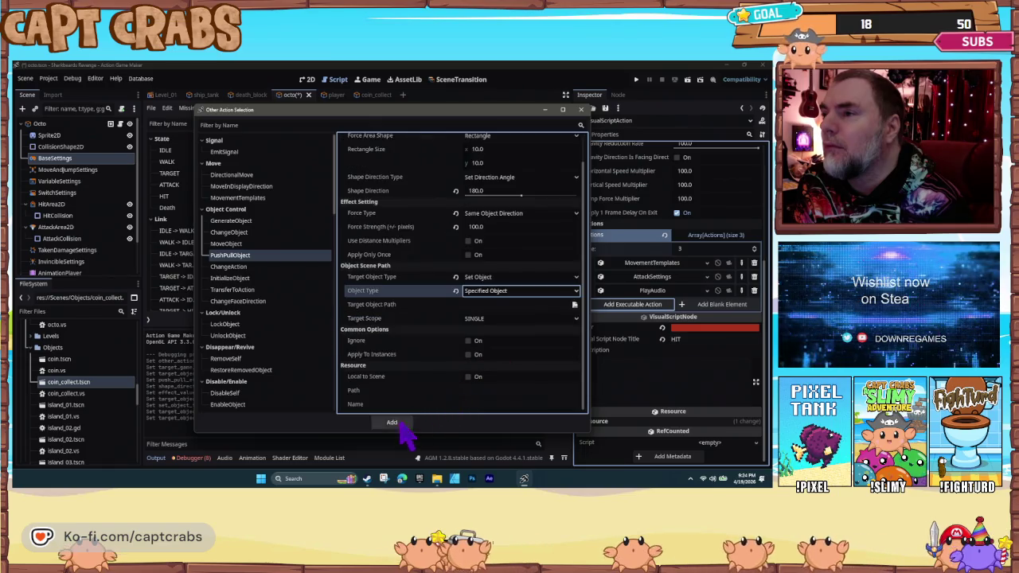
pyautogui.click(399, 424)
pyautogui.press('F5')
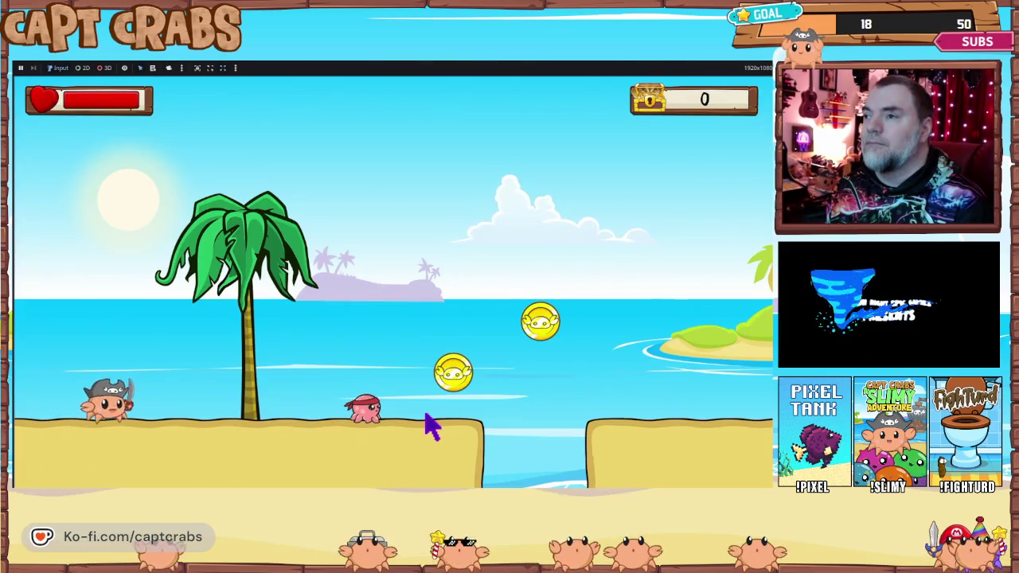
# - Move and jump the crab across the platforms collecting coins, then pause and quit the game
pyautogui.press('Right')
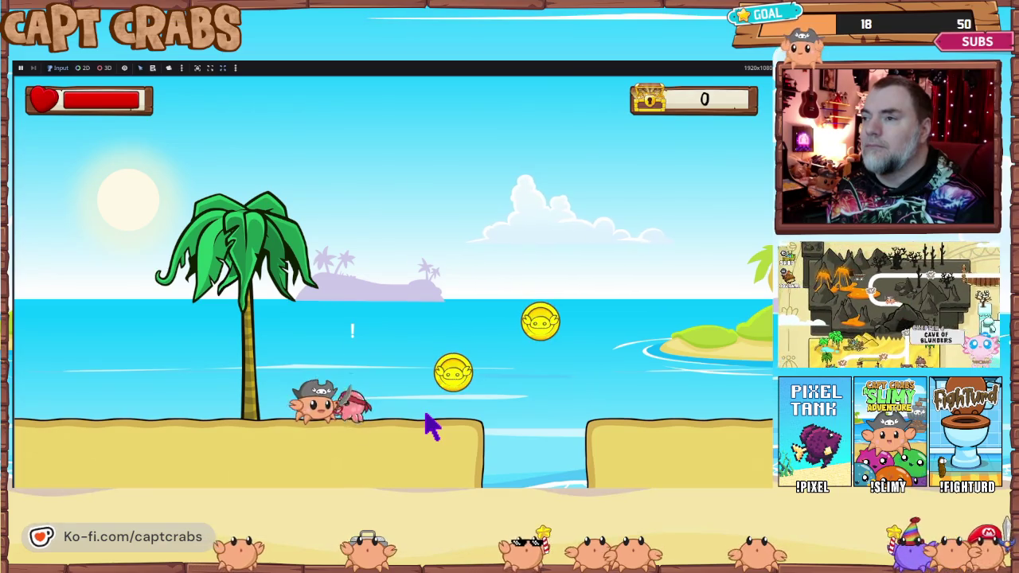
pyautogui.press('Right')
pyautogui.press('space')
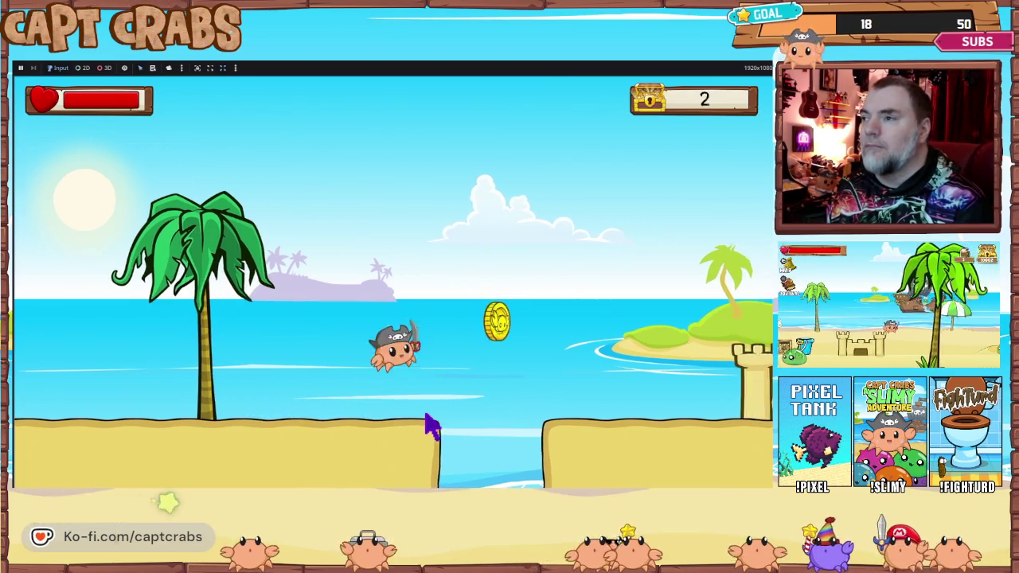
pyautogui.press('Right')
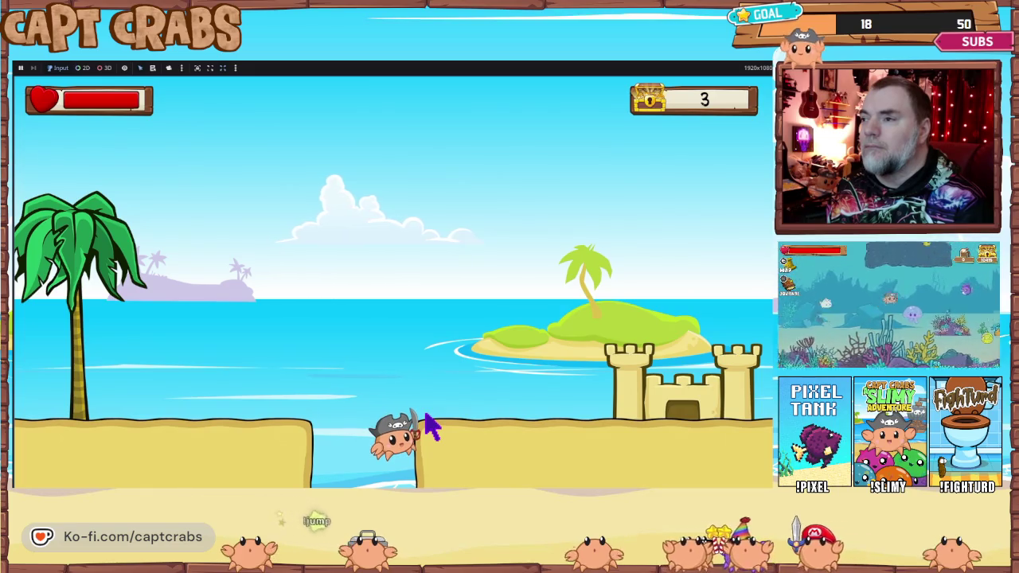
pyautogui.press('space')
pyautogui.press('Left')
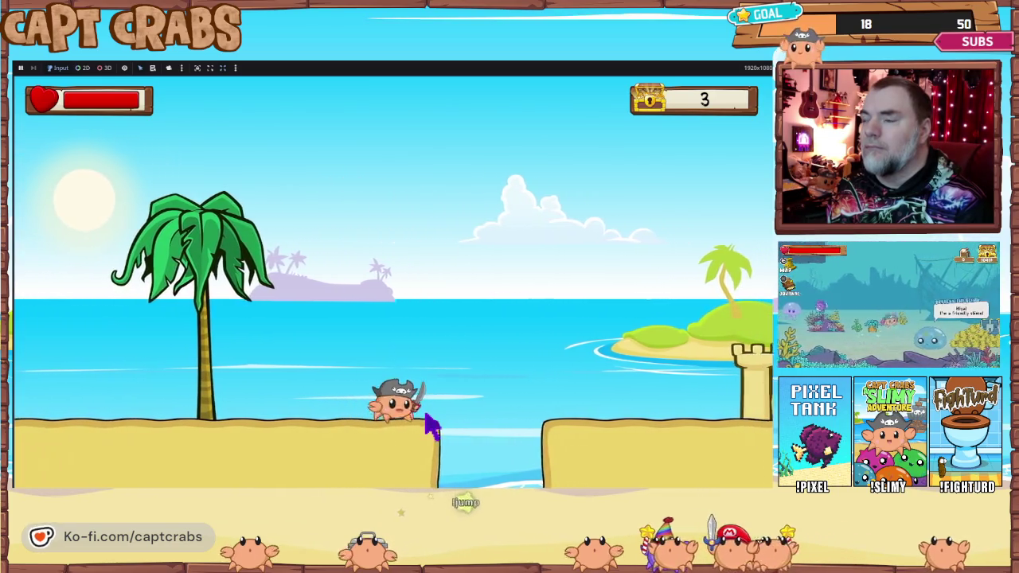
pyautogui.press('Right')
pyautogui.press('space')
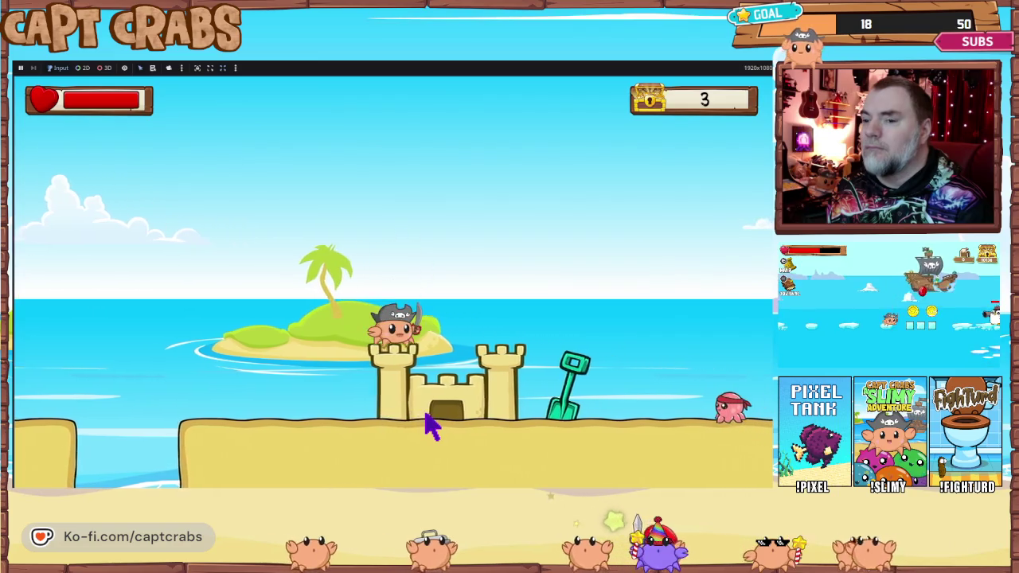
pyautogui.press('Escape')
pyautogui.press('Down')
pyautogui.press('Down')
pyautogui.press('Return')
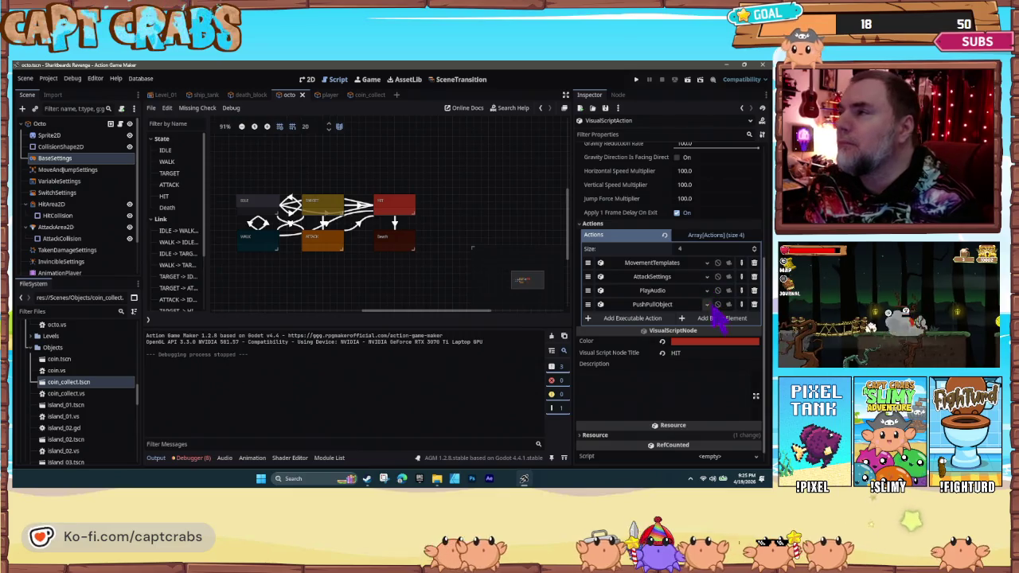
# - Delete PushPullObject from HIT and choose MoveObject as the new action
pyautogui.click(754, 304)
pyautogui.click(603, 304)
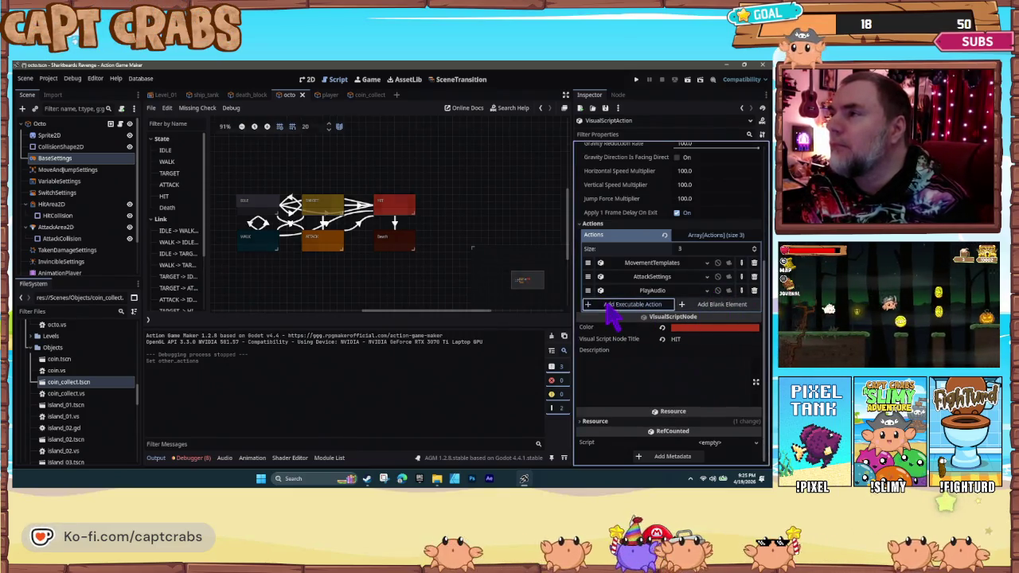
pyautogui.click(239, 244)
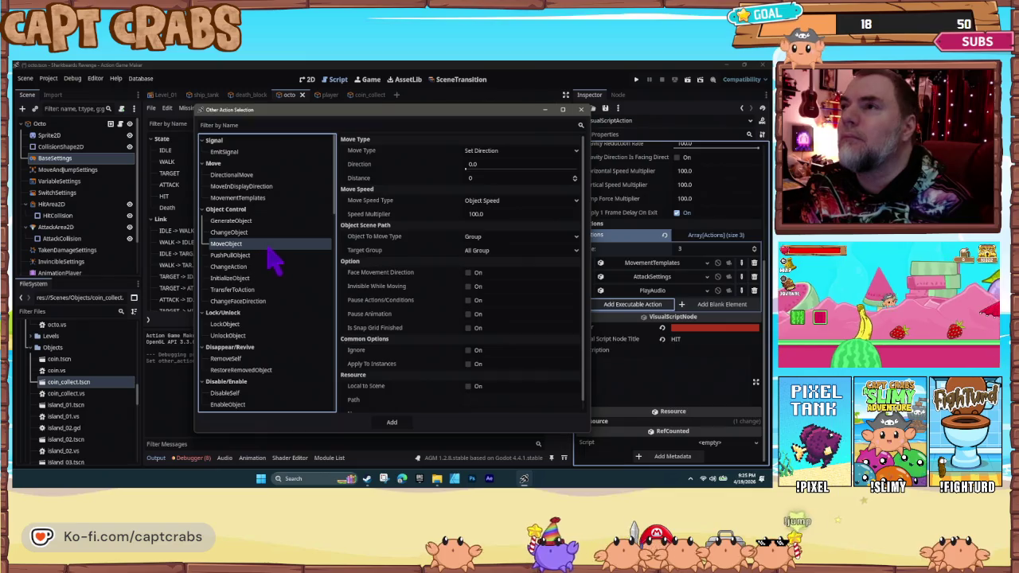
# - Set the MoveObject move type to Set Object, keeping Center as the destination point
pyautogui.click(481, 179)
pyautogui.click(496, 152)
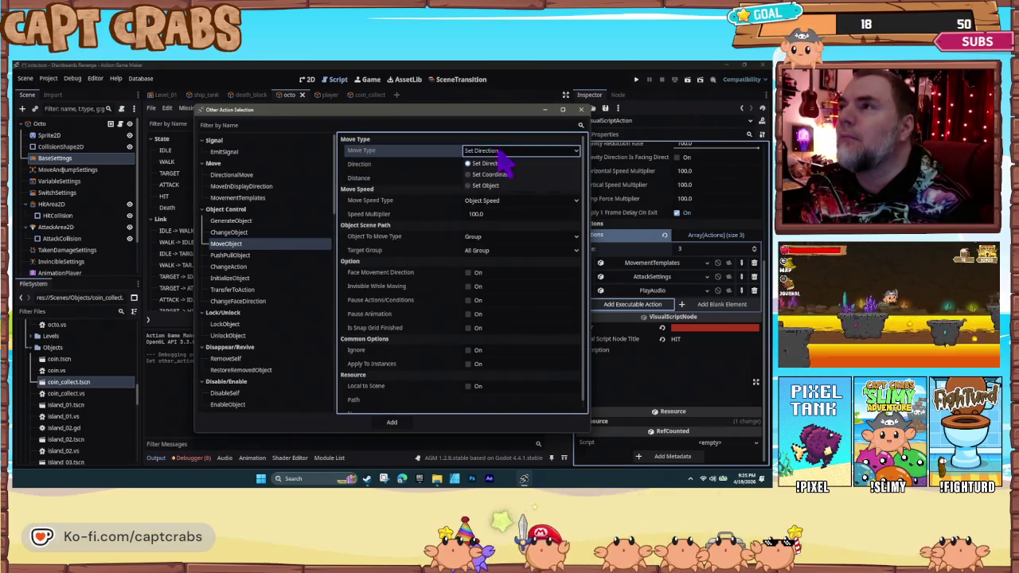
pyautogui.click(514, 176)
pyautogui.click(498, 153)
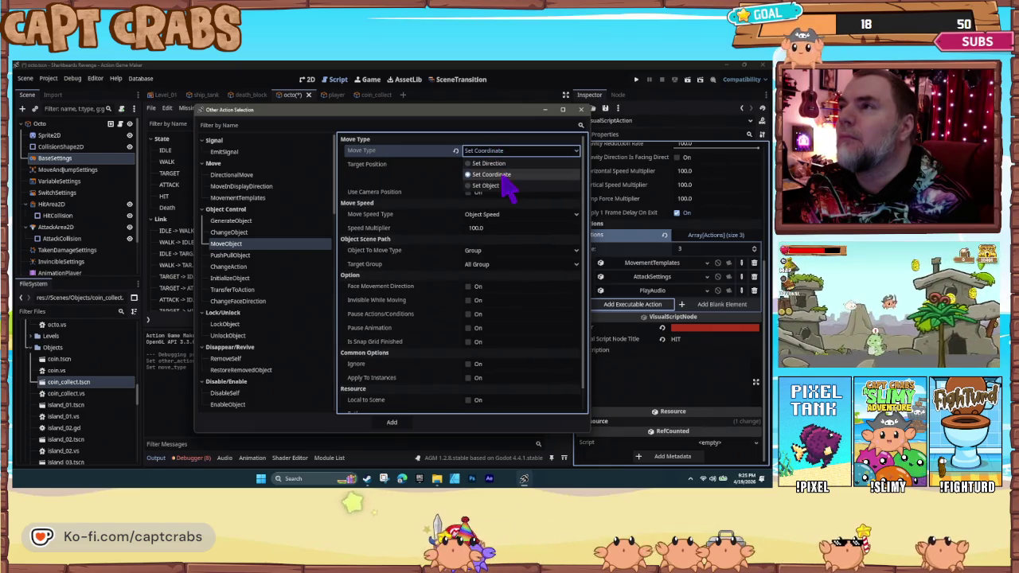
pyautogui.click(503, 186)
pyautogui.click(506, 179)
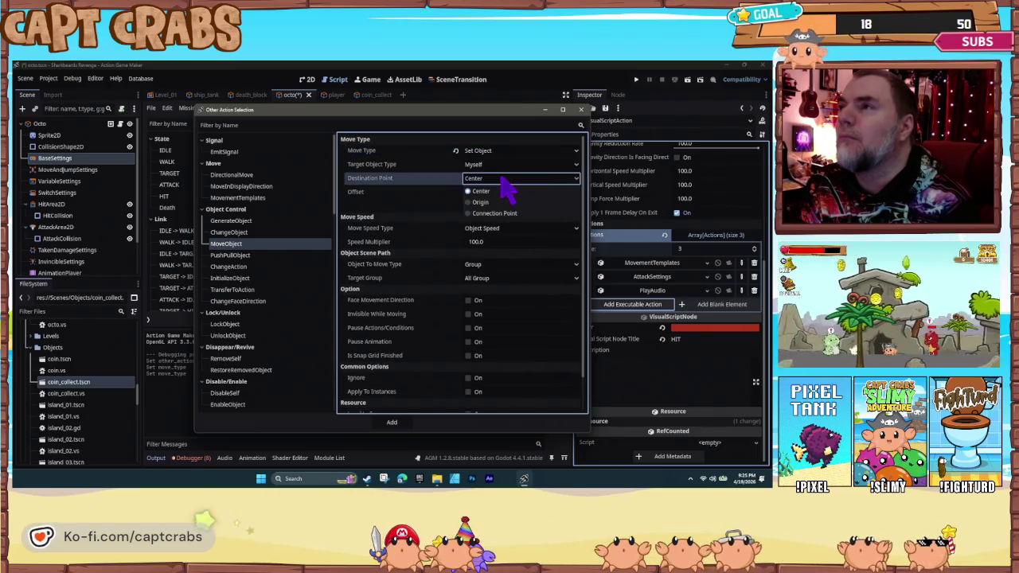
pyautogui.click(502, 180)
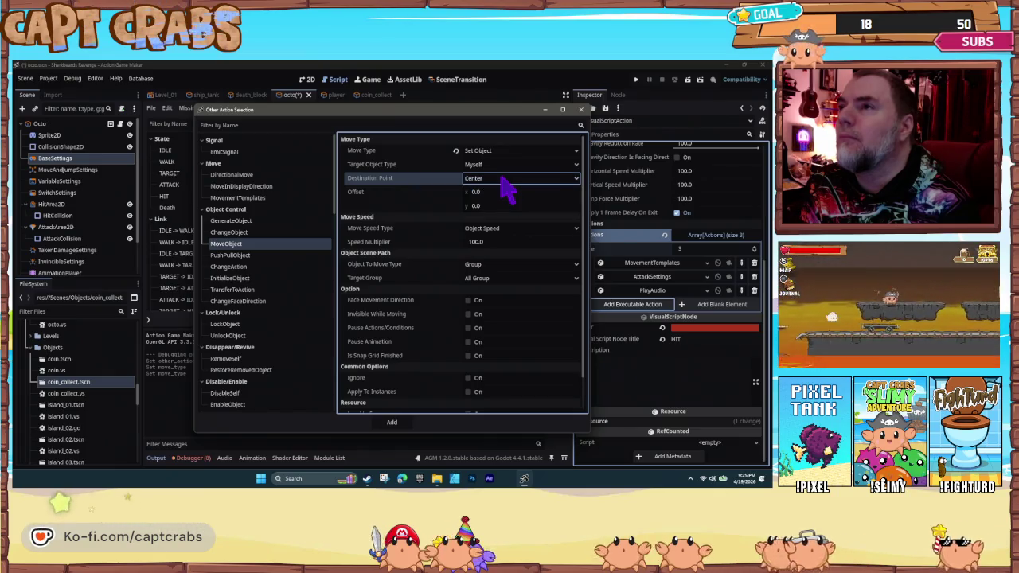
pyautogui.click(502, 178)
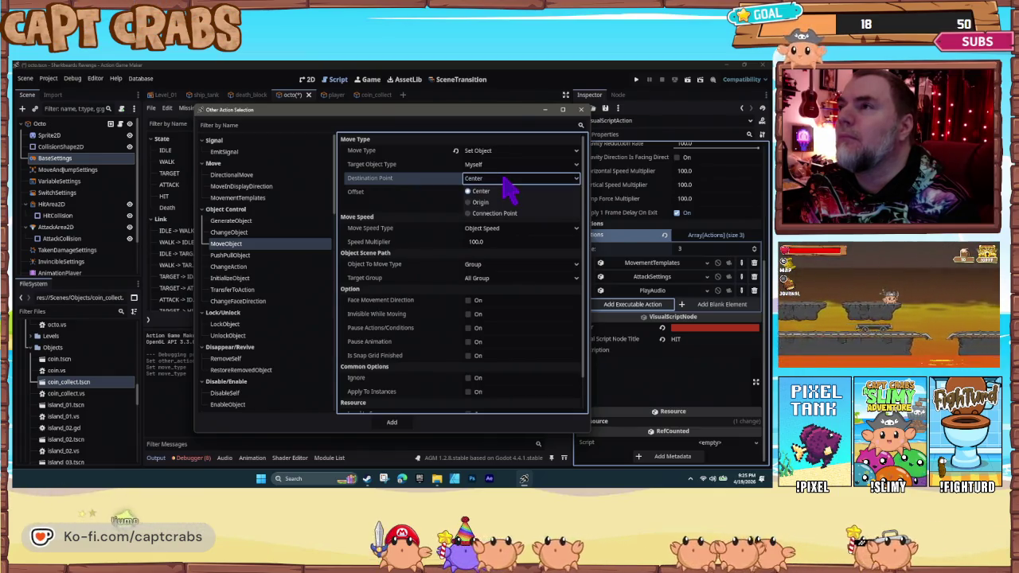
pyautogui.click(503, 180)
# - Give it x offset 100 and speed 150 moving the Octo itself, add it, and playtest
pyautogui.click(507, 192)
pyautogui.write('100')
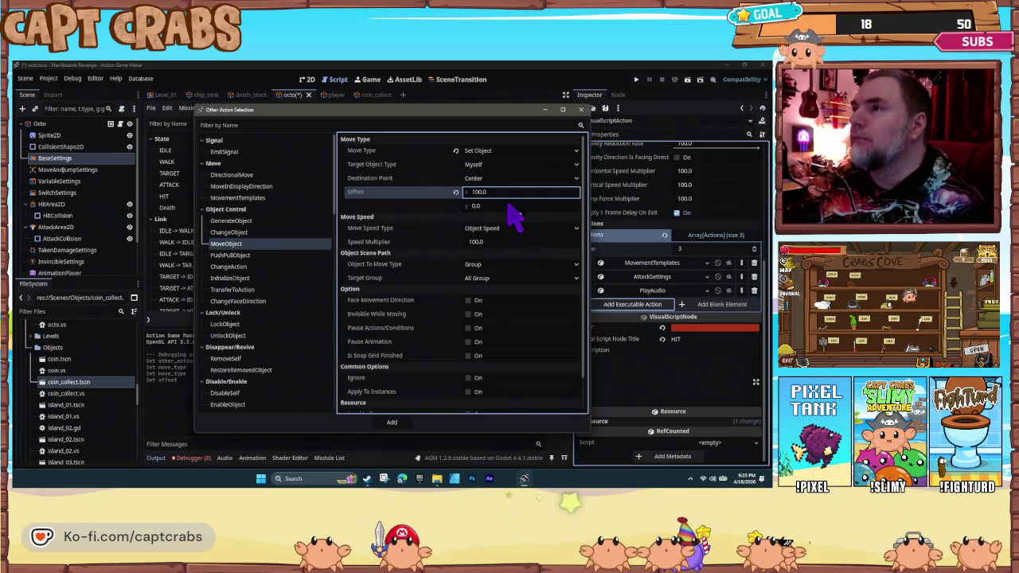
pyautogui.click(507, 243)
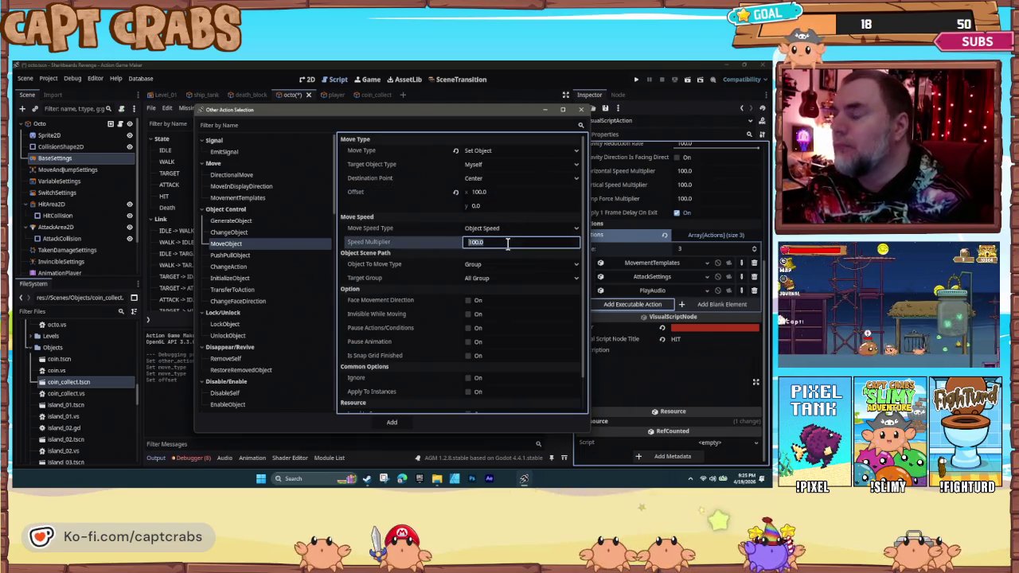
pyautogui.write('15')
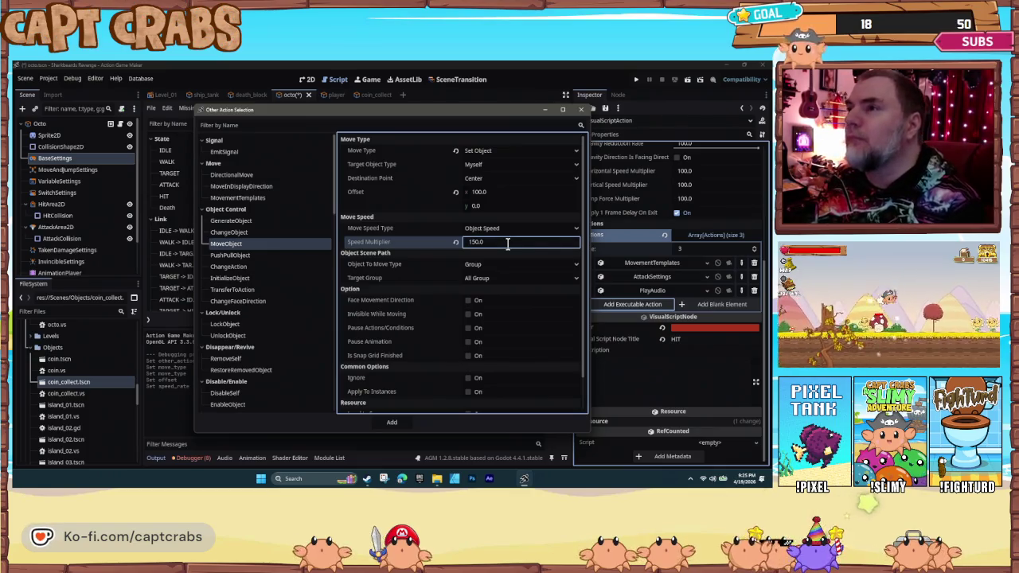
pyautogui.click(485, 265)
pyautogui.click(487, 288)
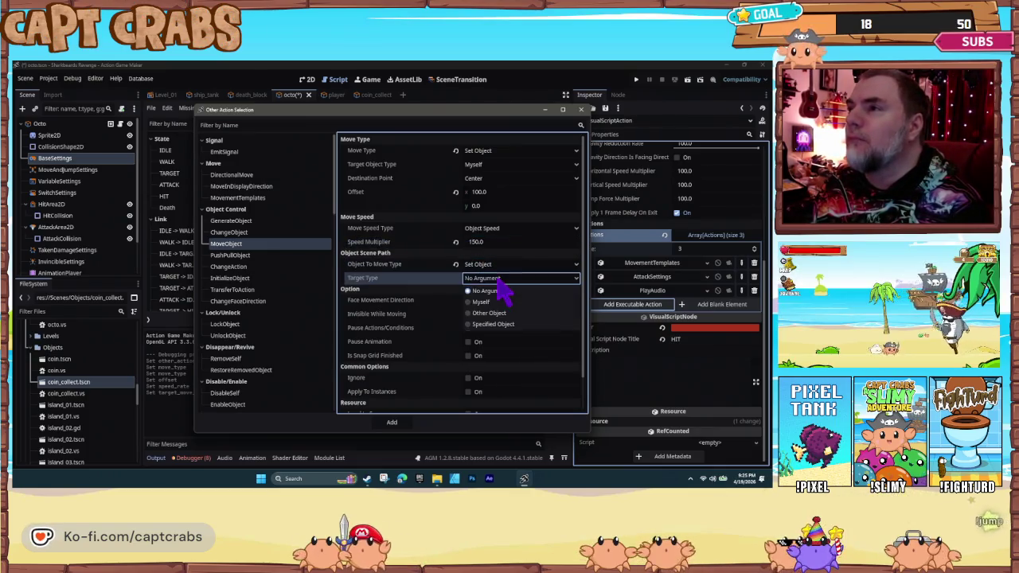
pyautogui.click(510, 278)
pyautogui.click(511, 311)
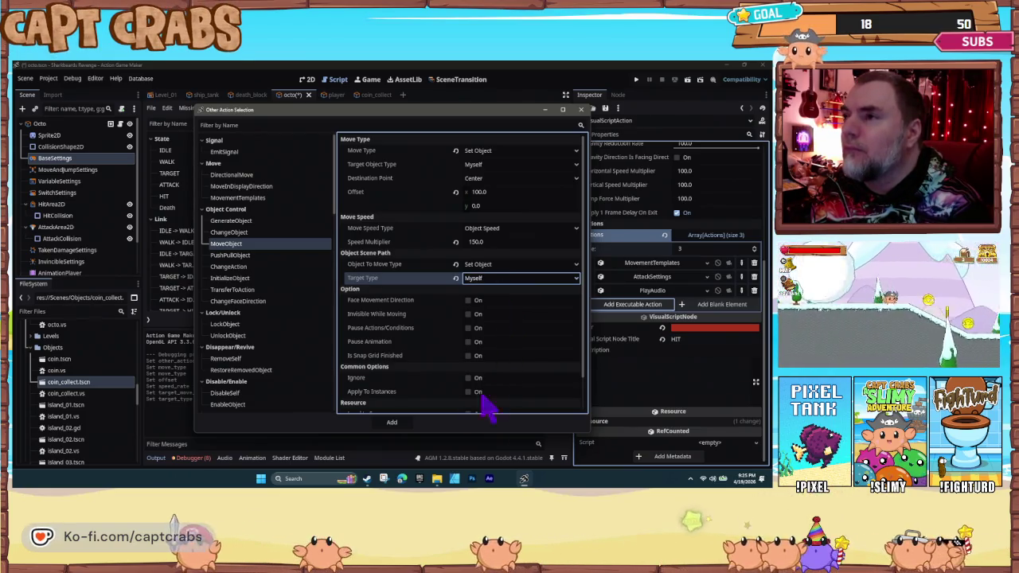
pyautogui.click(393, 423)
pyautogui.click(394, 424)
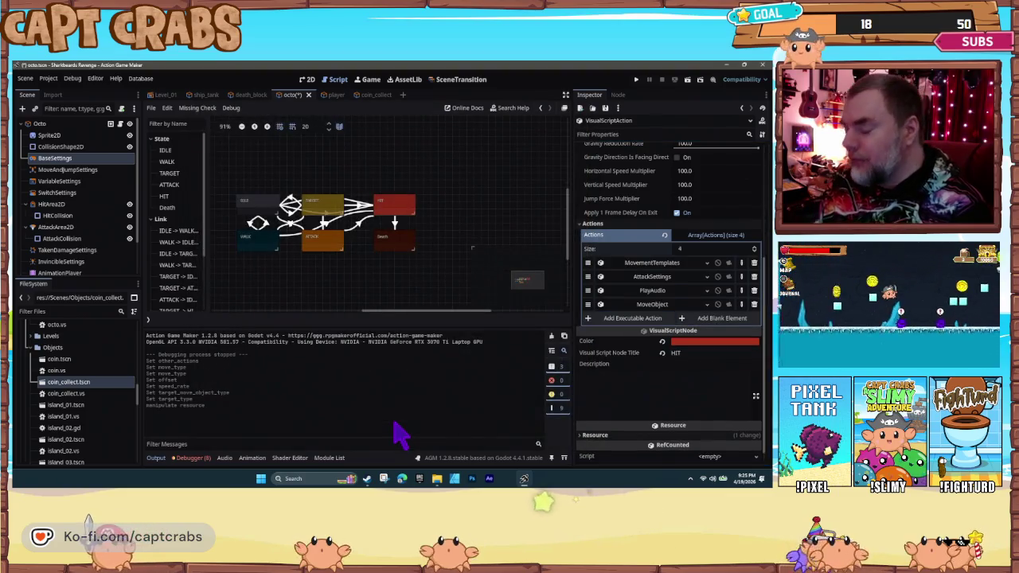
pyautogui.press('F5')
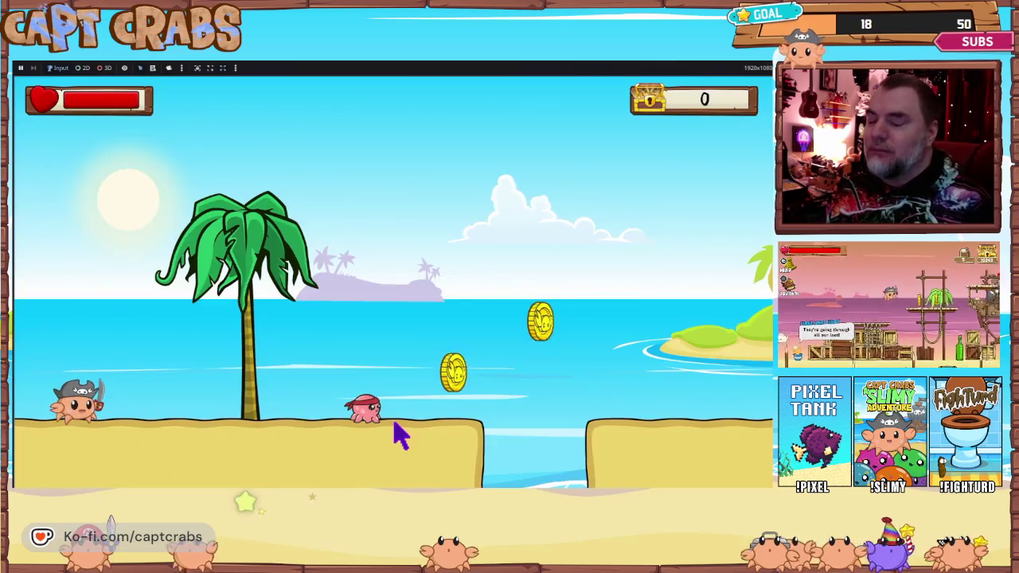
# - Run and jump the crab along the beach and defeat the octopus with an X attack
pyautogui.press('Right')
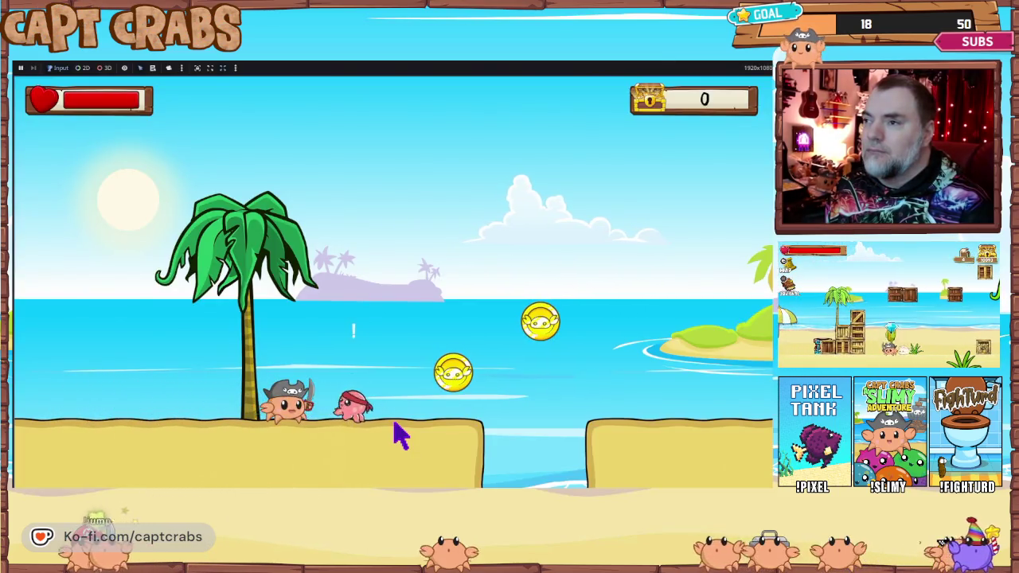
pyautogui.press('space')
pyautogui.press('Right')
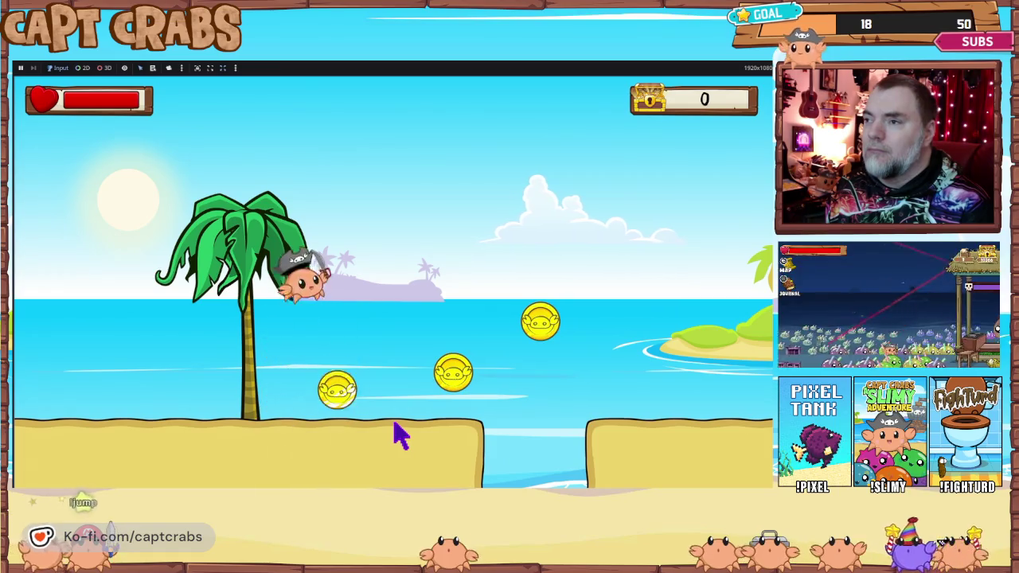
pyautogui.press('Right')
pyautogui.press('space')
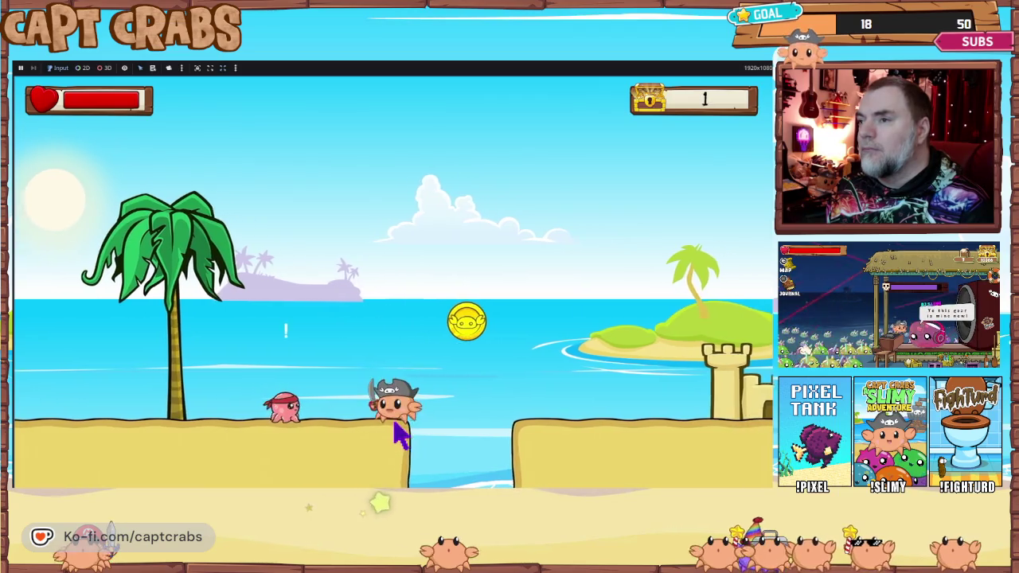
pyautogui.press('x')
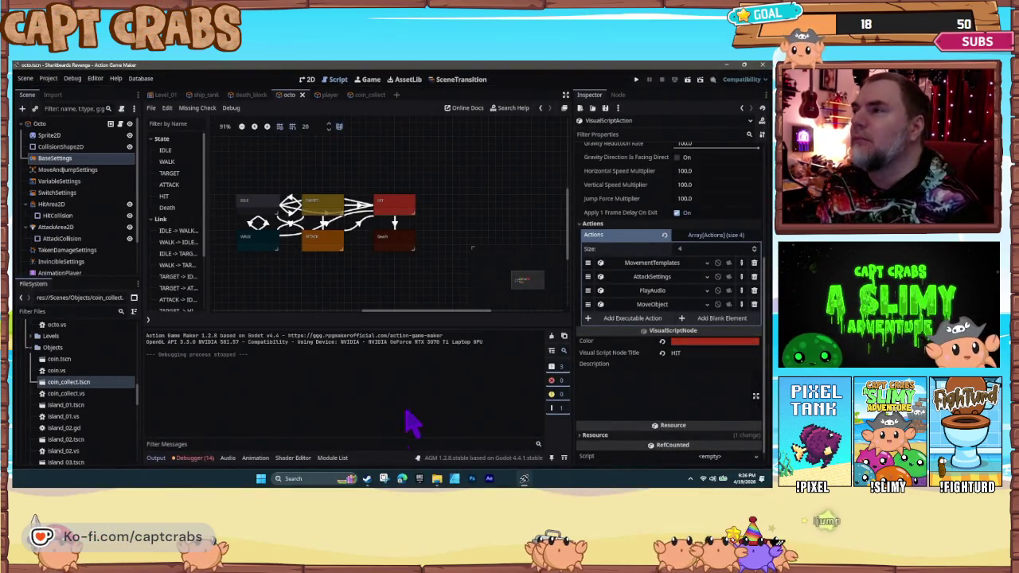
# - Toggle MoveObject's destination point to Origin and back to Center, then delete the action
pyautogui.click(645, 305)
pyautogui.click(610, 318)
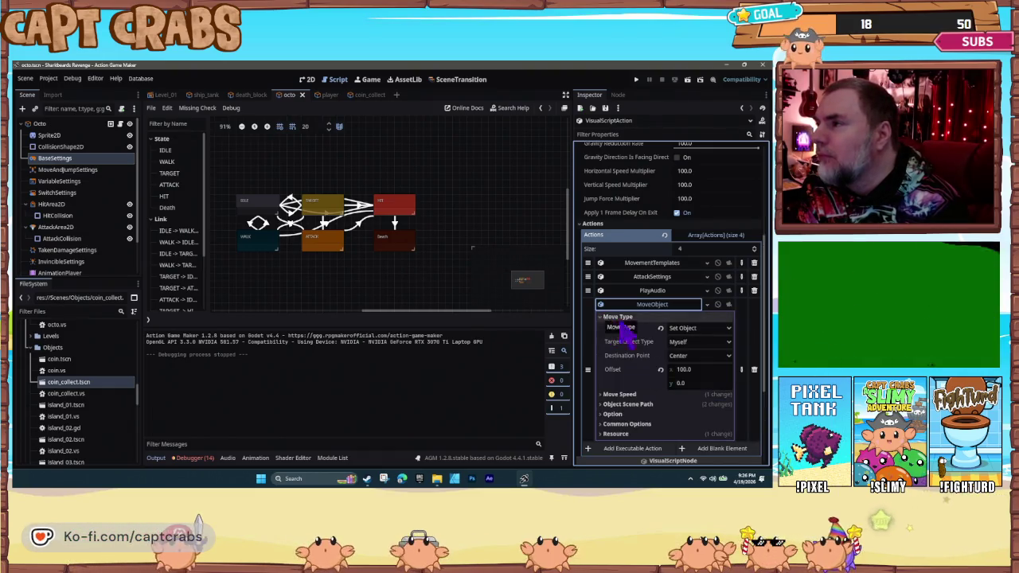
pyautogui.click(721, 360)
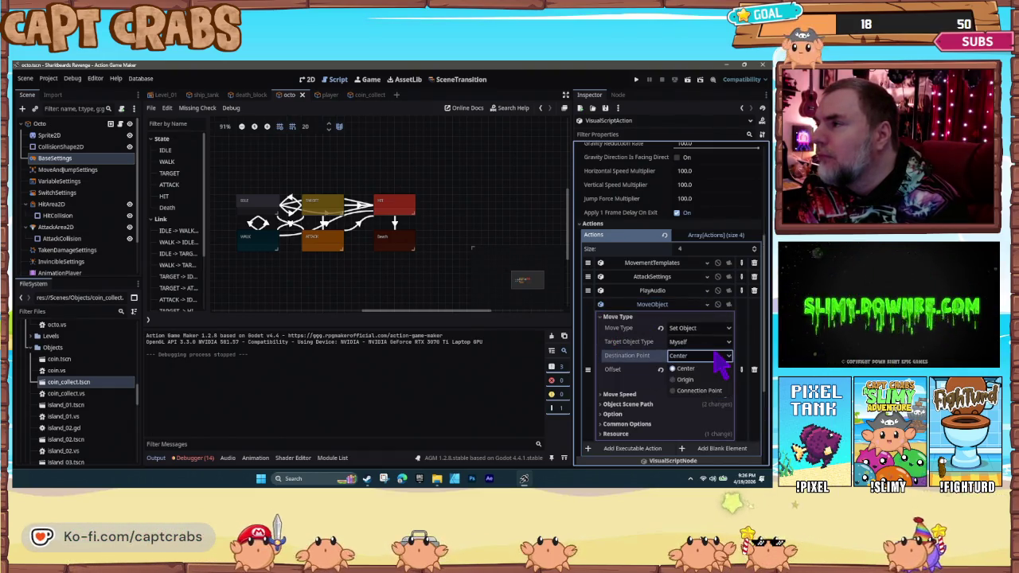
pyautogui.click(710, 380)
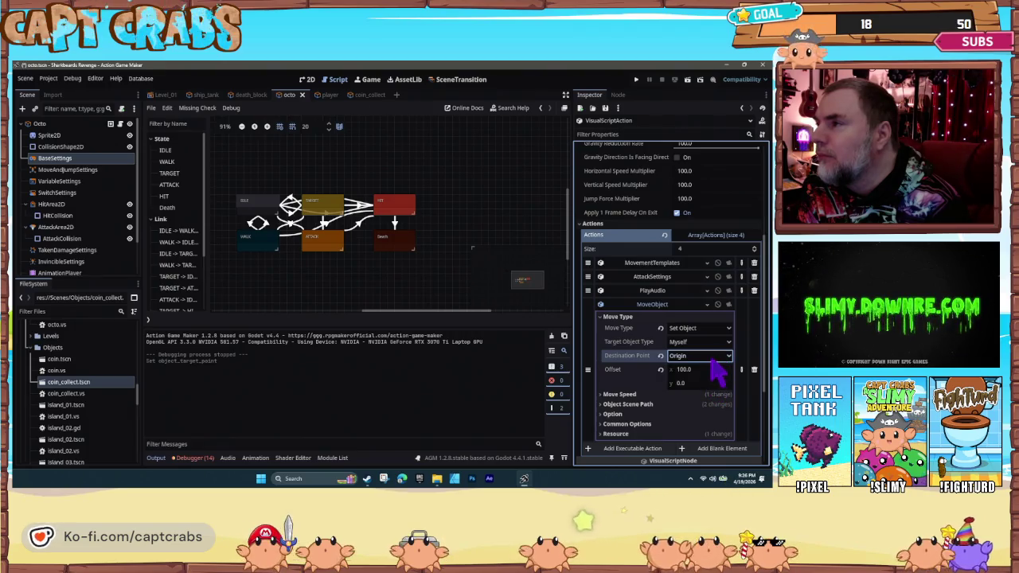
pyautogui.click(713, 357)
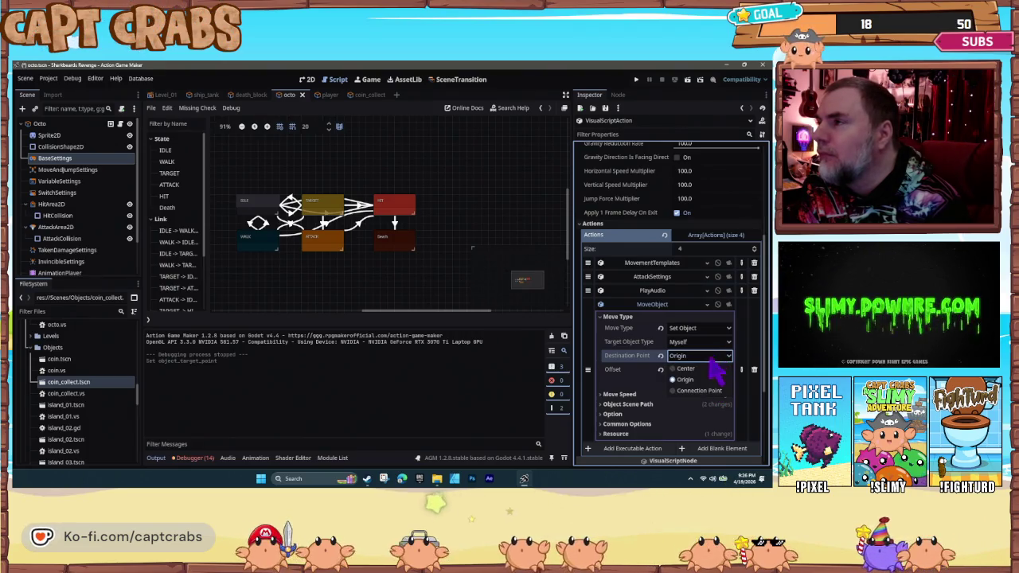
pyautogui.click(708, 371)
pyautogui.click(609, 404)
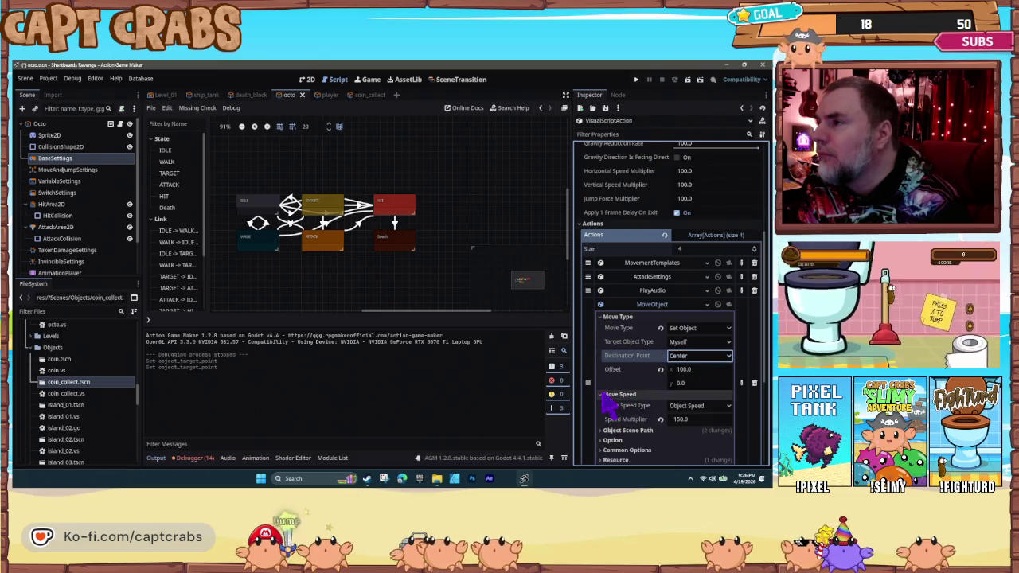
pyautogui.click(615, 403)
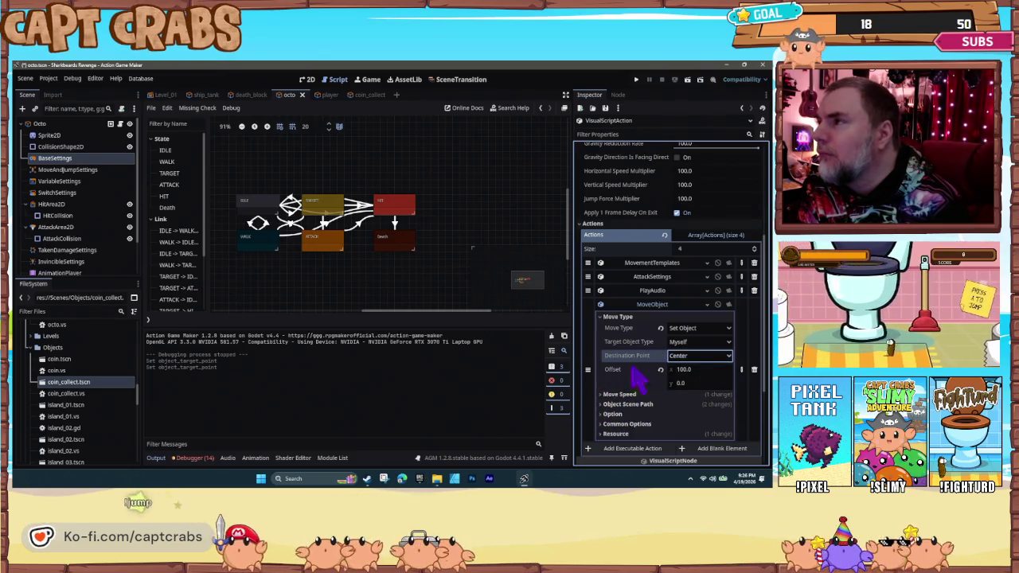
pyautogui.click(754, 369)
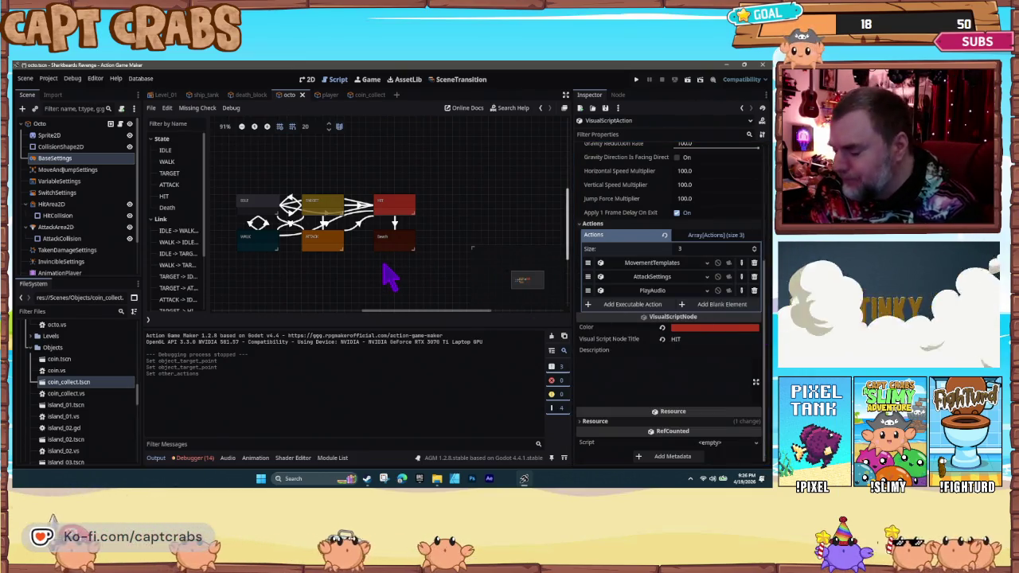
pyautogui.click(650, 264)
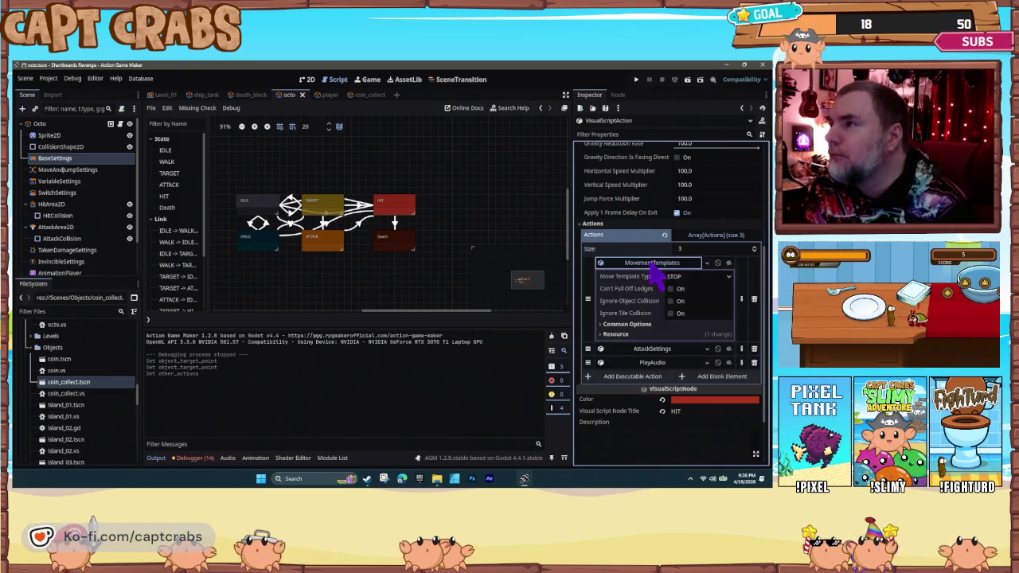
# - Add a MovementTemplates action with Move Template Type BOUND to HIT
pyautogui.click(635, 266)
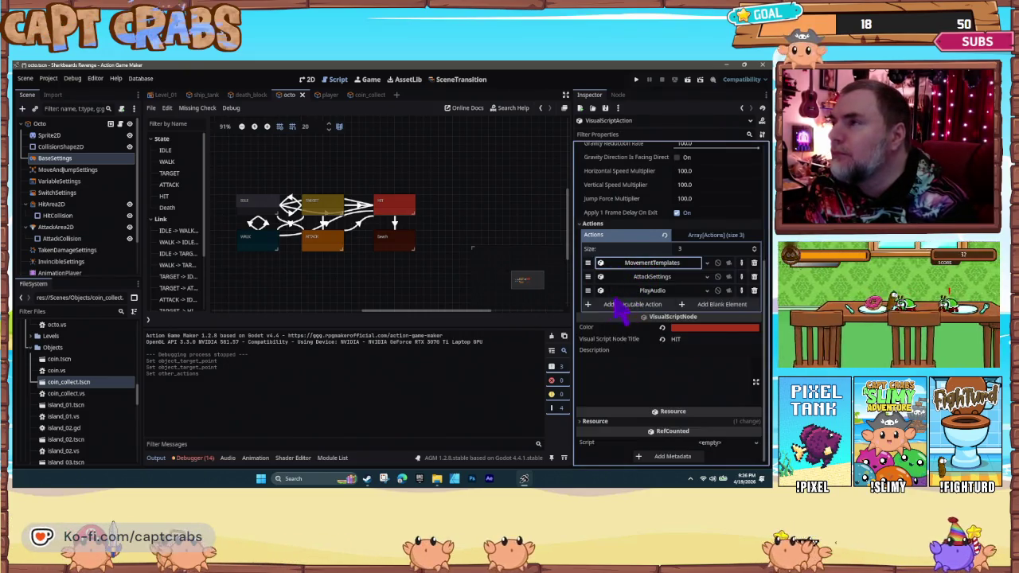
pyautogui.click(617, 305)
pyautogui.click(239, 198)
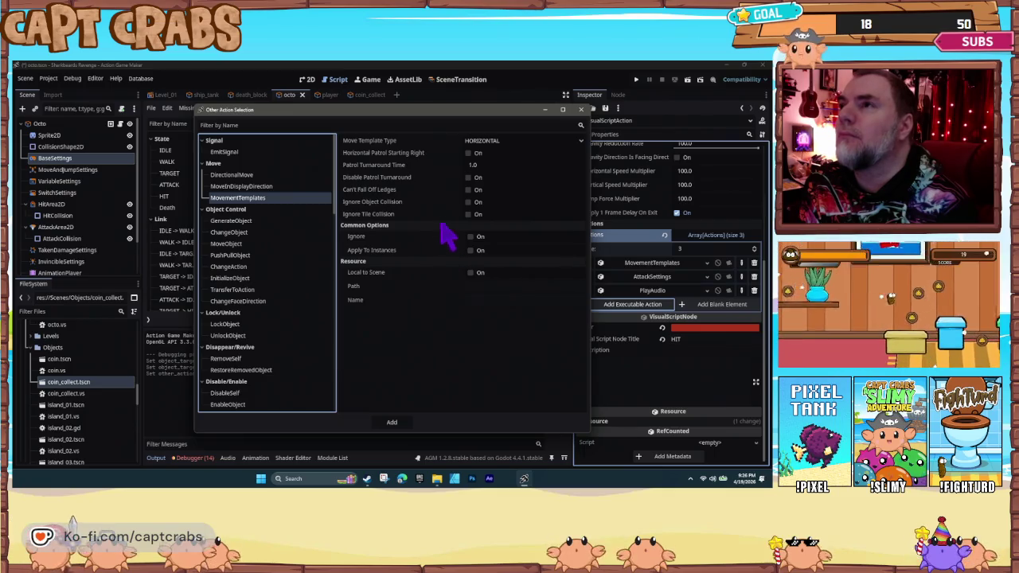
pyautogui.click(500, 142)
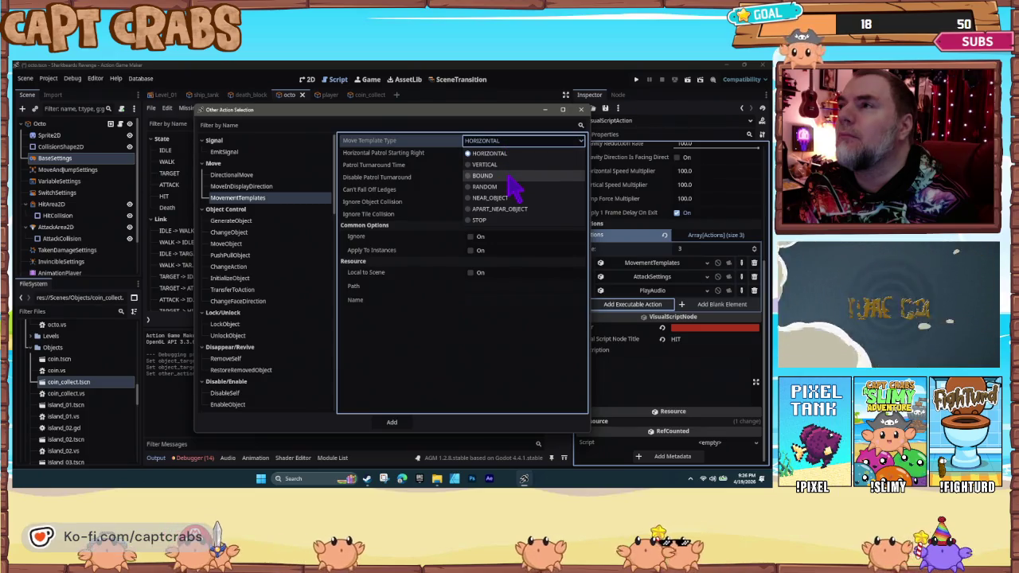
pyautogui.click(514, 177)
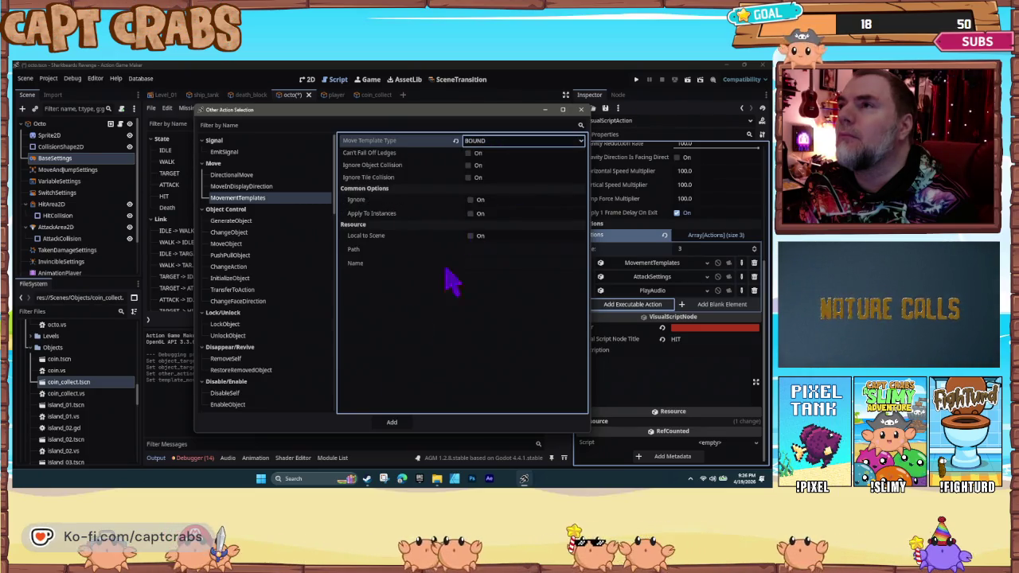
pyautogui.click(403, 423)
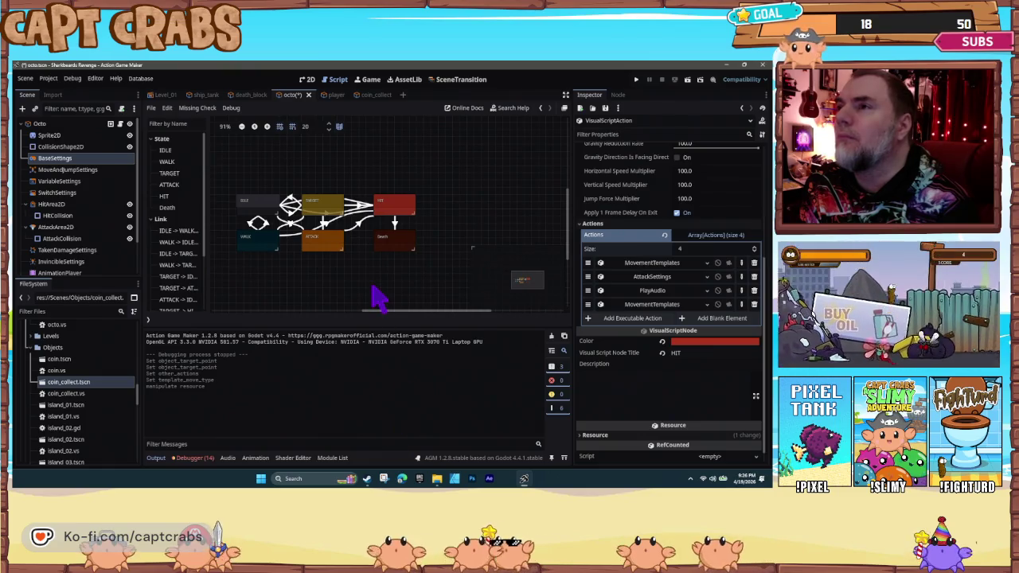
pyautogui.press('F5')
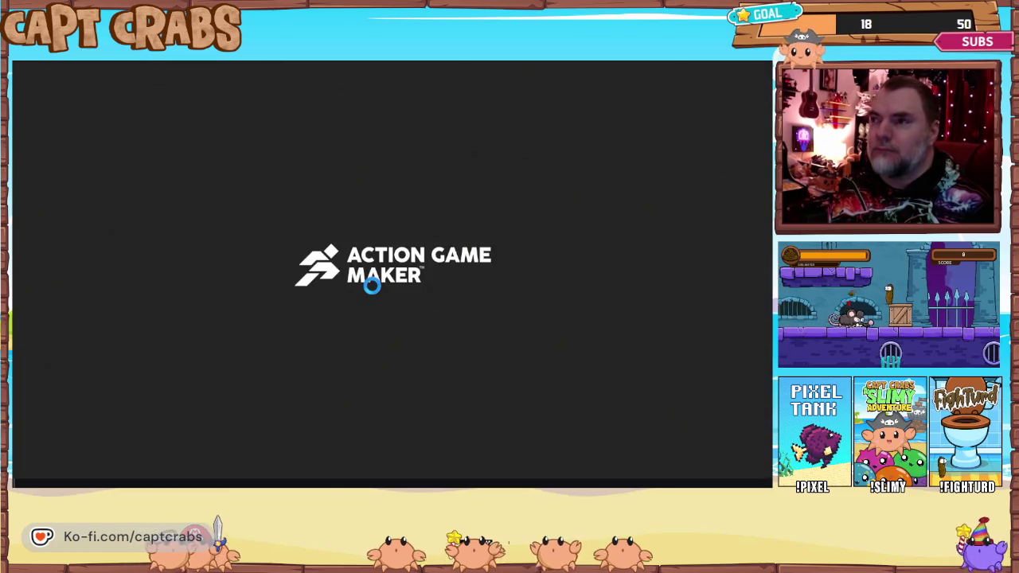
pyautogui.press('Right')
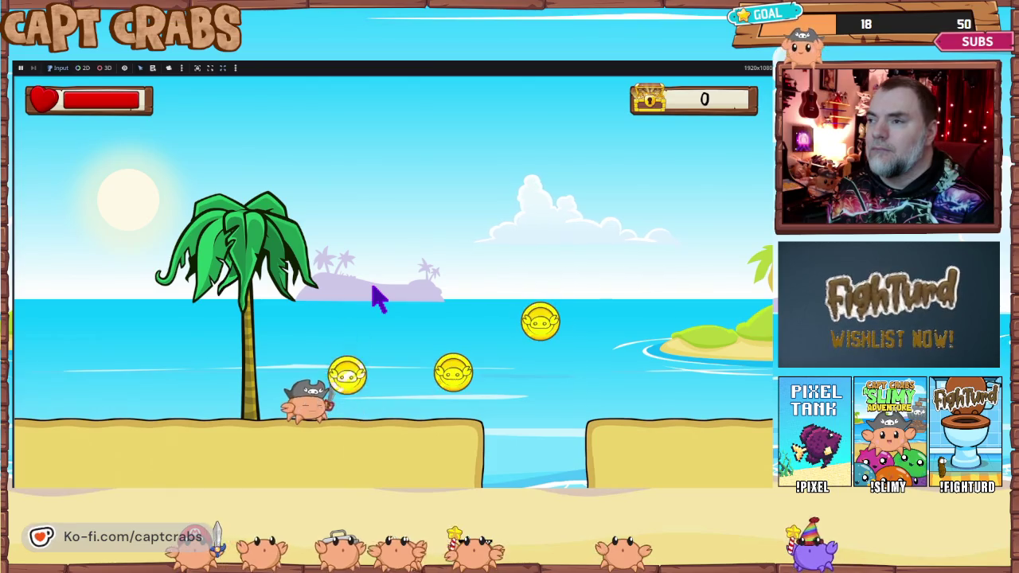
pyautogui.press('Right')
pyautogui.press('Right')
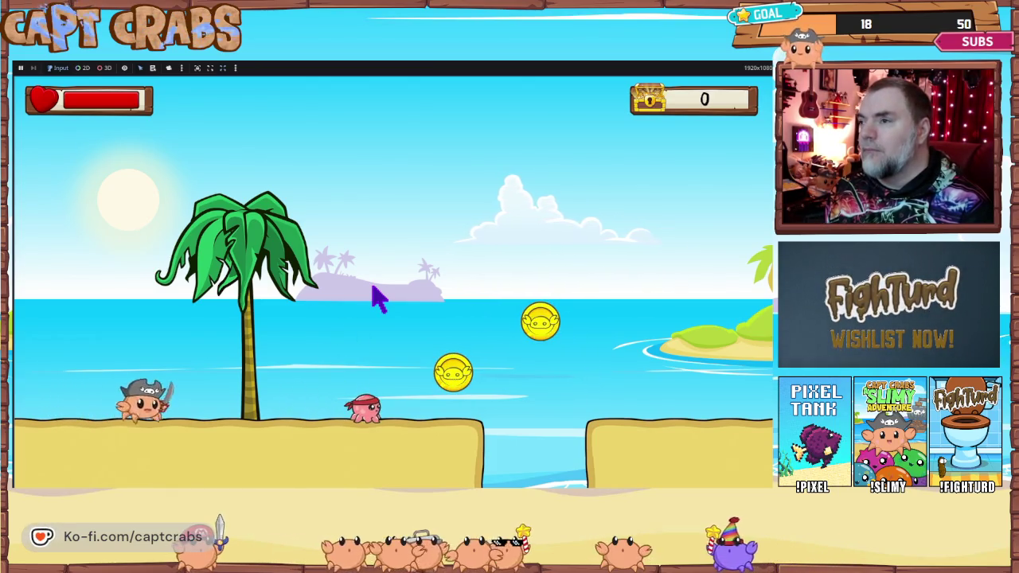
pyautogui.press('space')
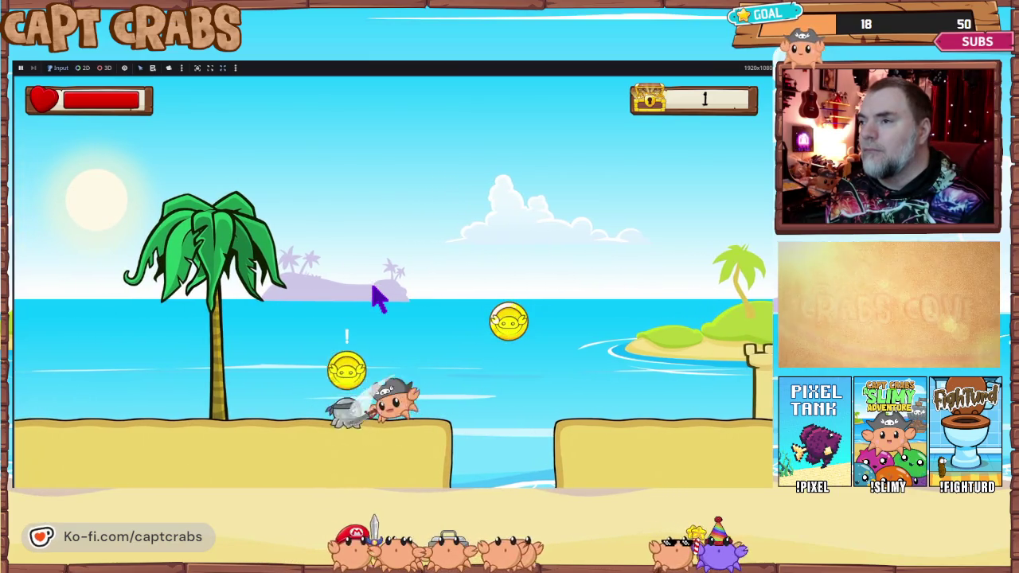
pyautogui.press('Left')
pyautogui.press('Right')
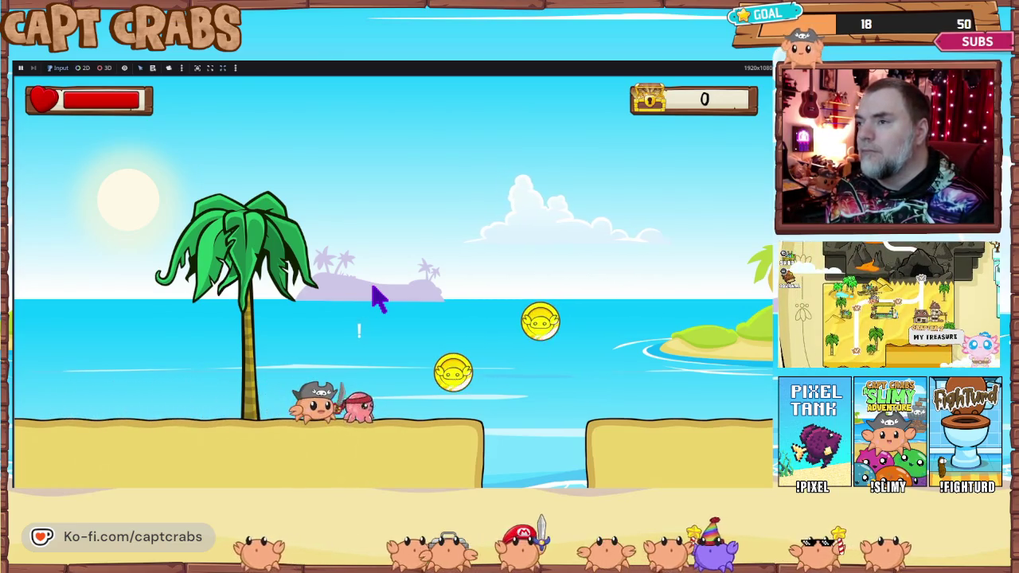
pyautogui.press('Escape')
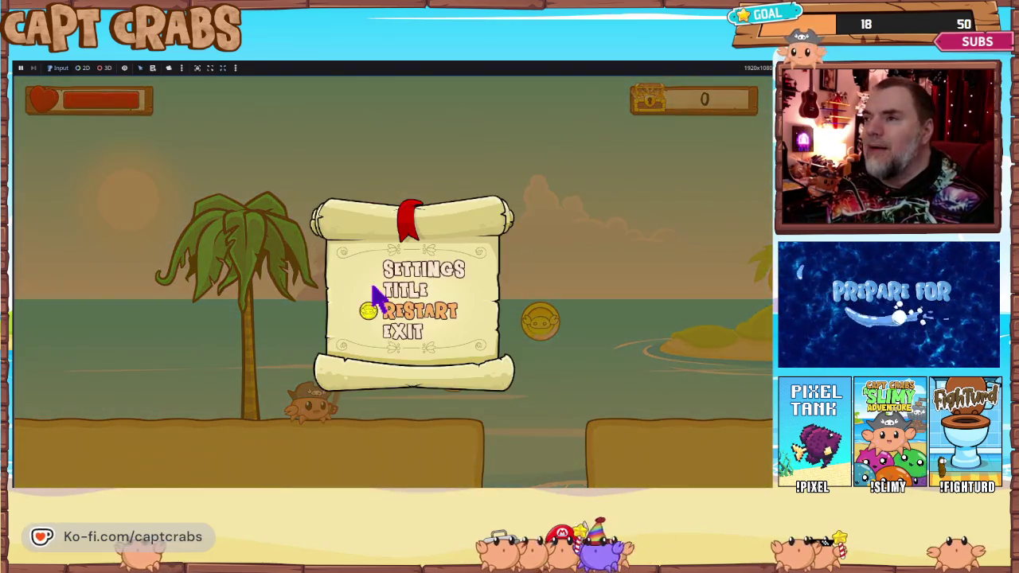
pyautogui.click(372, 293)
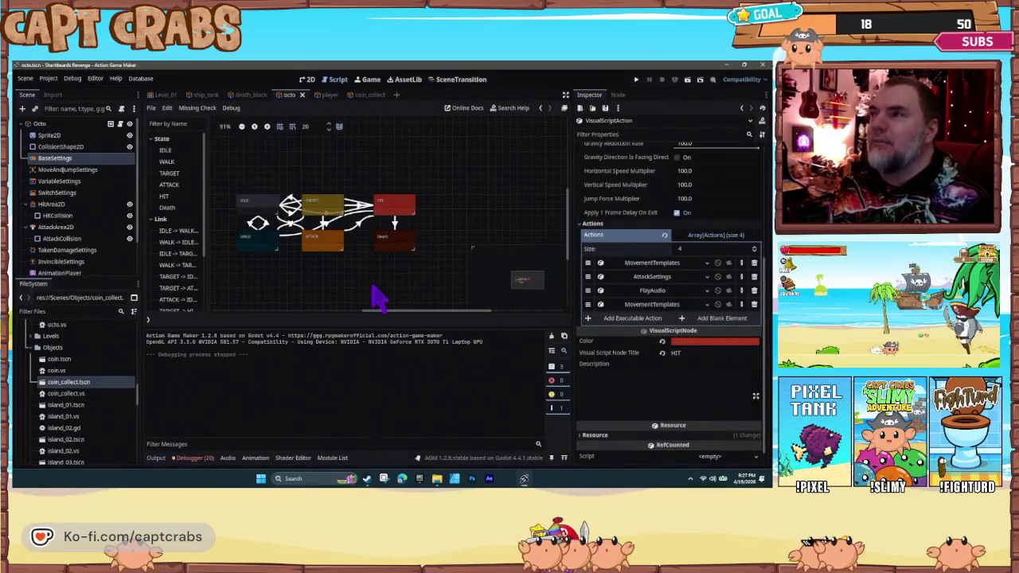
# - Switch the second MovementTemplates to APART_NEAR_OBJECT fleeing the closest Enemy group, then test-run
pyautogui.click(649, 307)
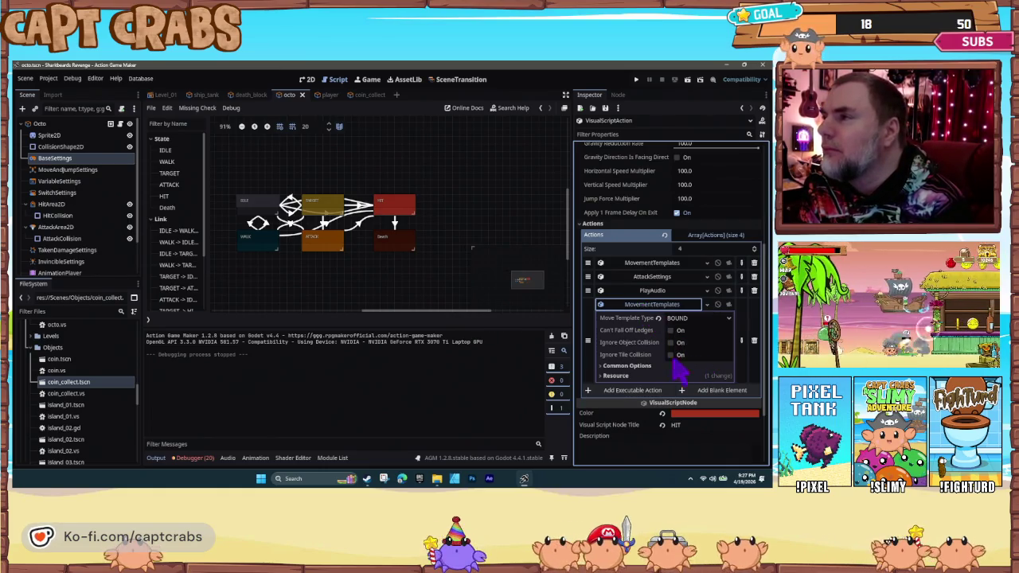
pyautogui.click(606, 367)
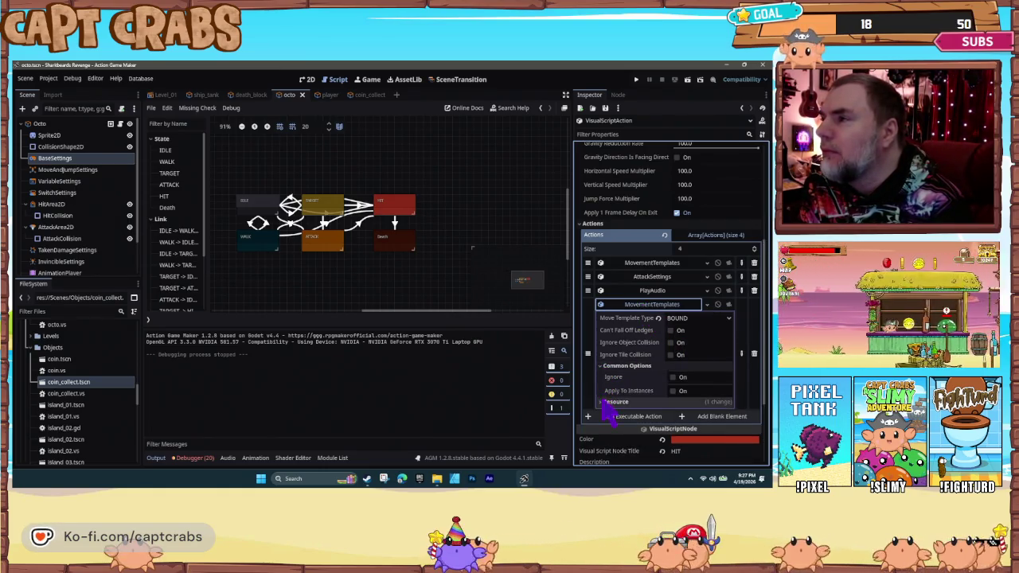
pyautogui.click(606, 402)
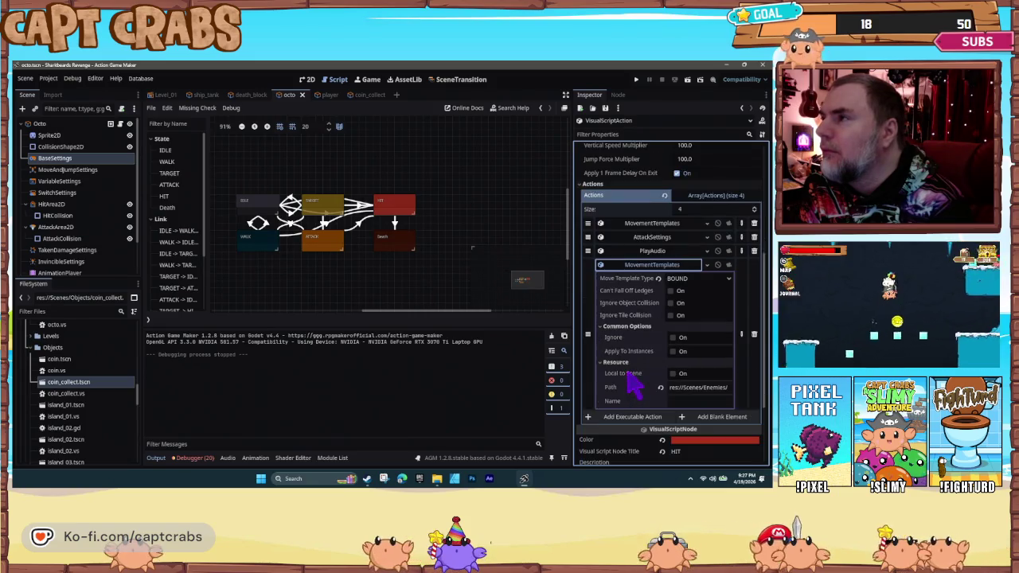
pyautogui.click(704, 317)
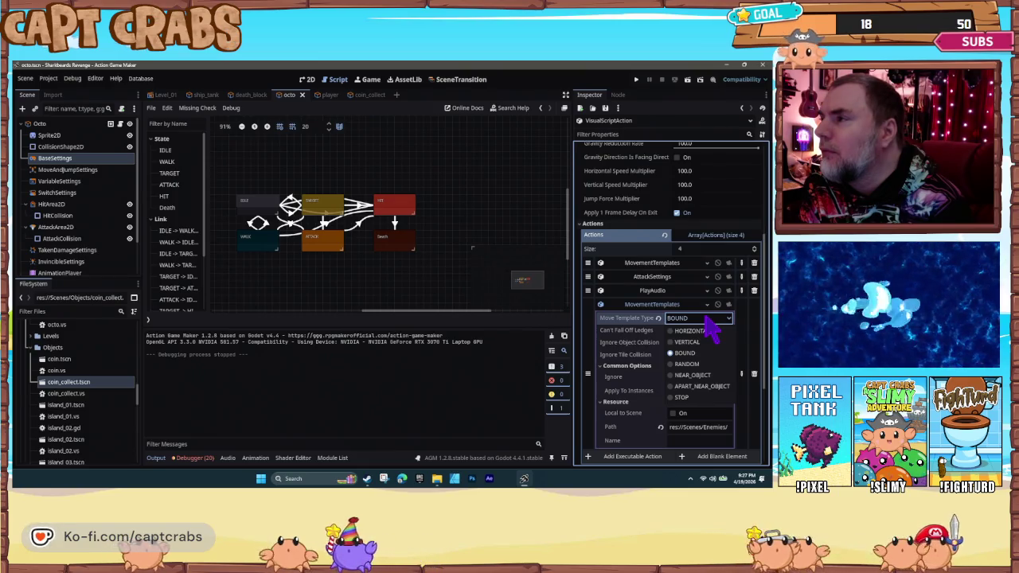
pyautogui.click(709, 387)
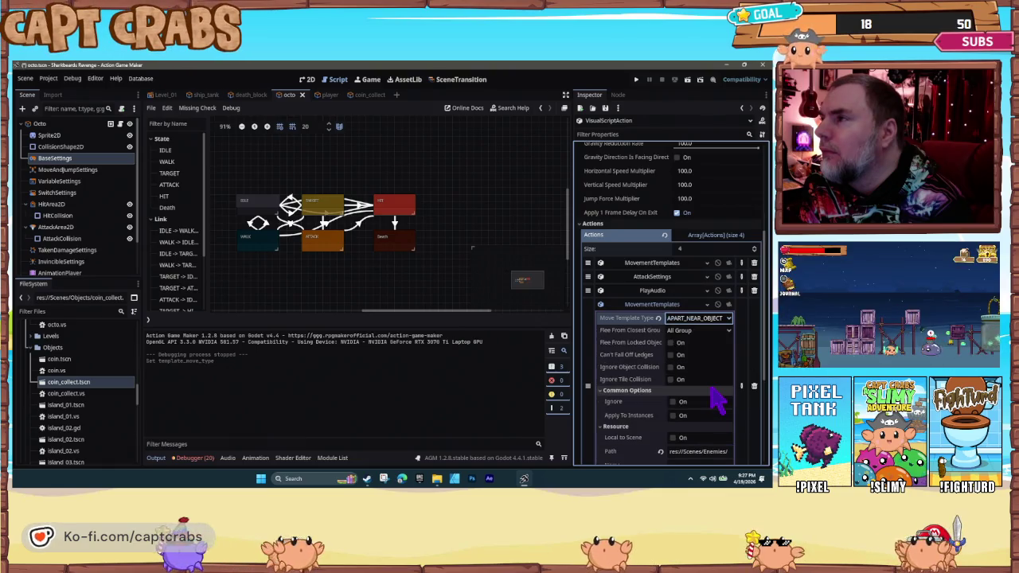
pyautogui.click(698, 333)
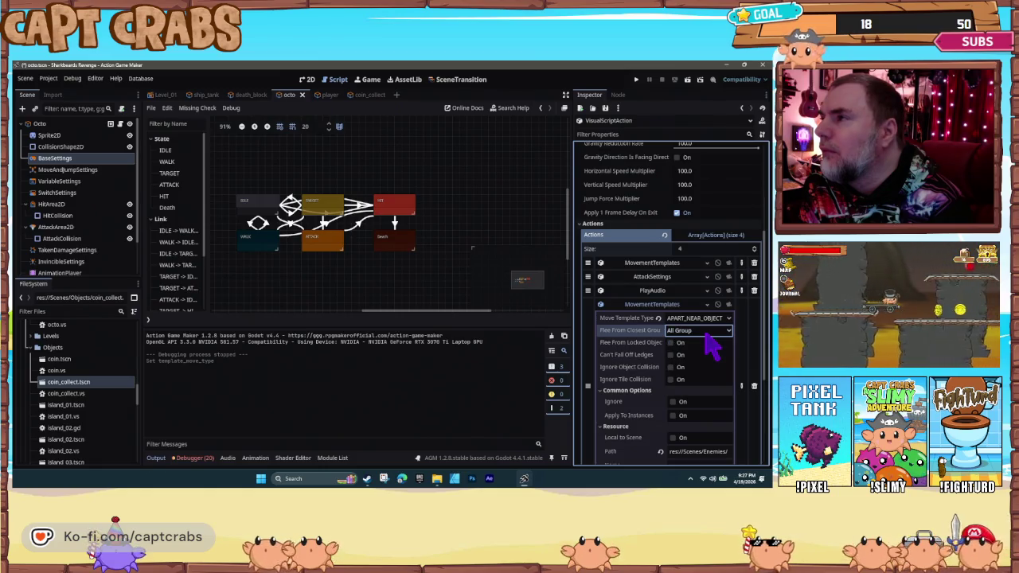
pyautogui.click(704, 365)
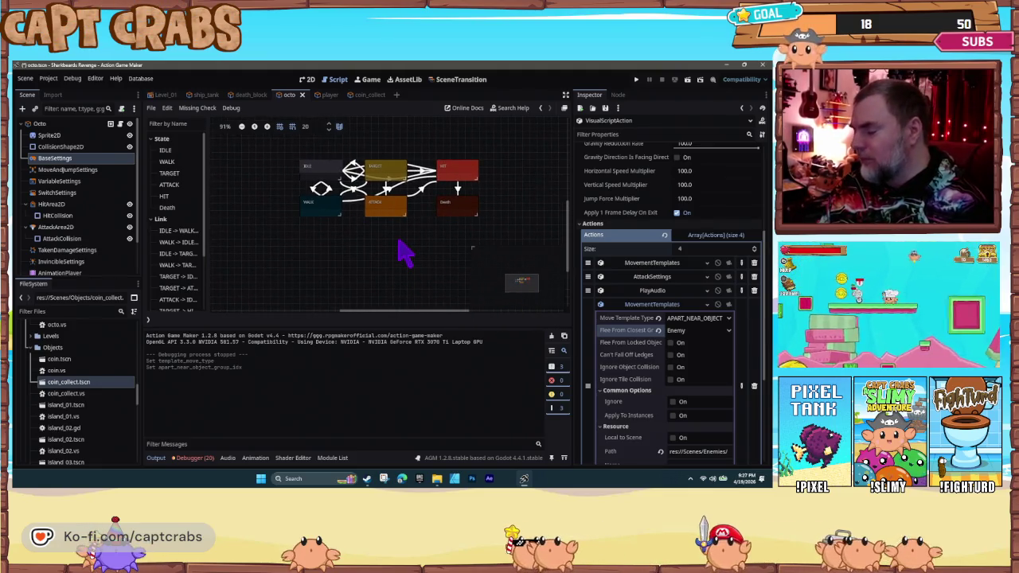
pyautogui.press('F5')
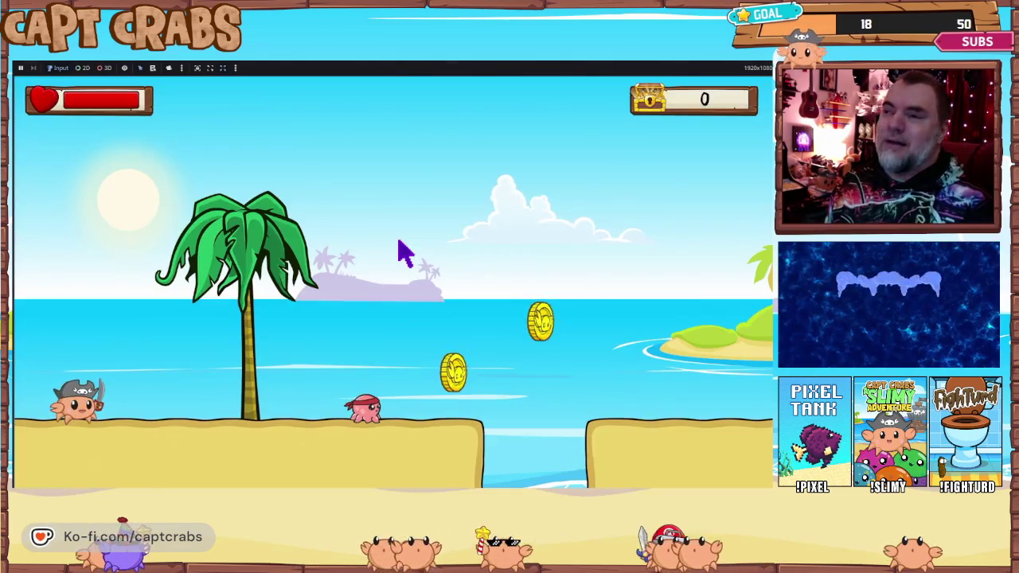
pyautogui.press('Right')
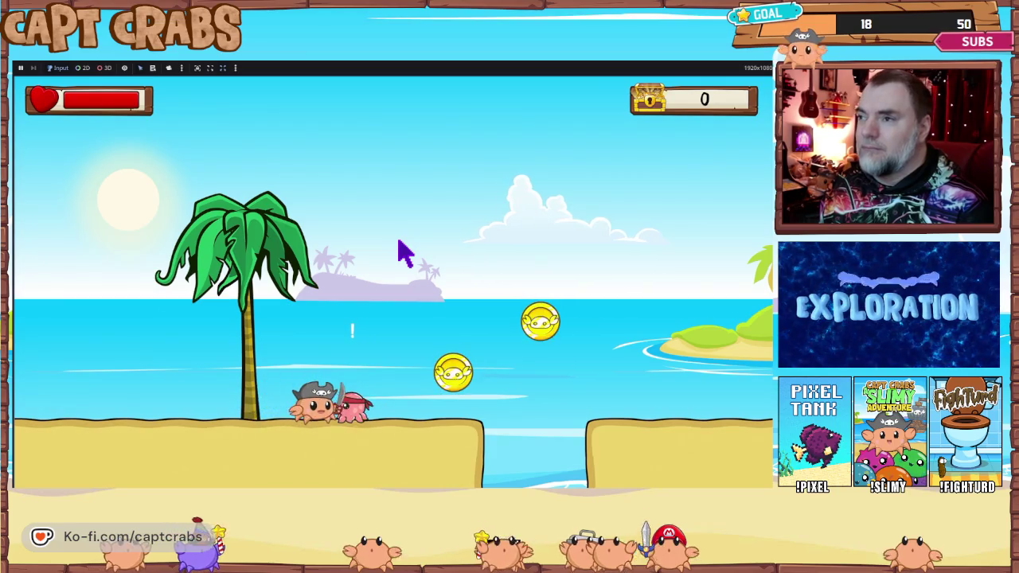
pyautogui.press('space')
pyautogui.press('Right')
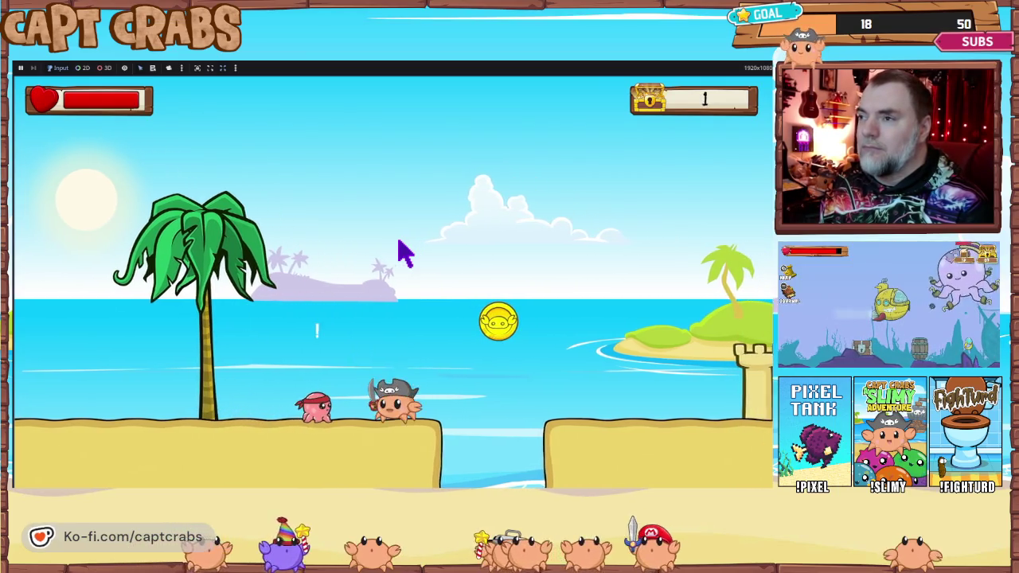
pyautogui.press('x')
pyautogui.press('Left')
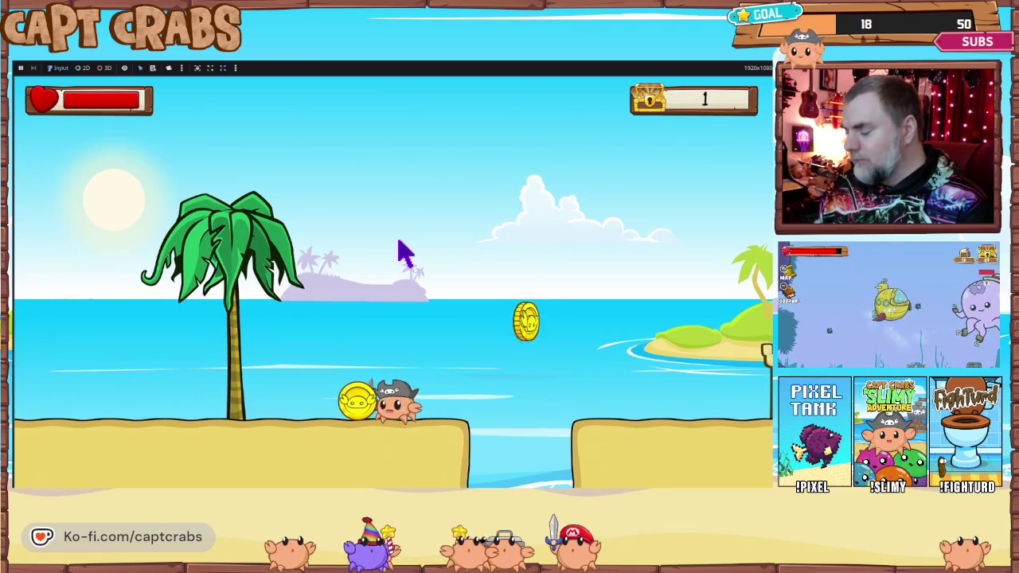
pyautogui.press('Right')
pyautogui.press('space')
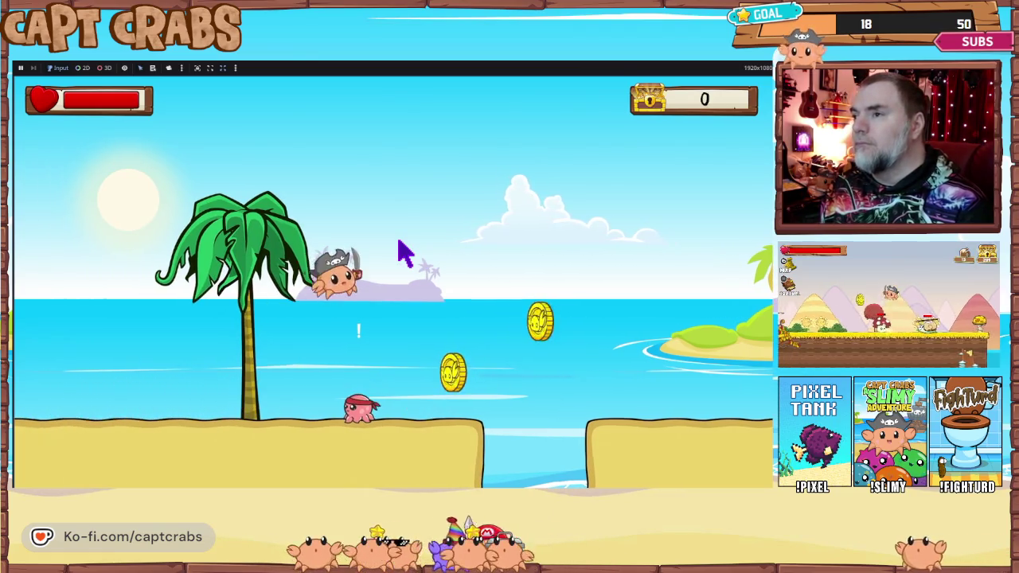
pyautogui.press('Right')
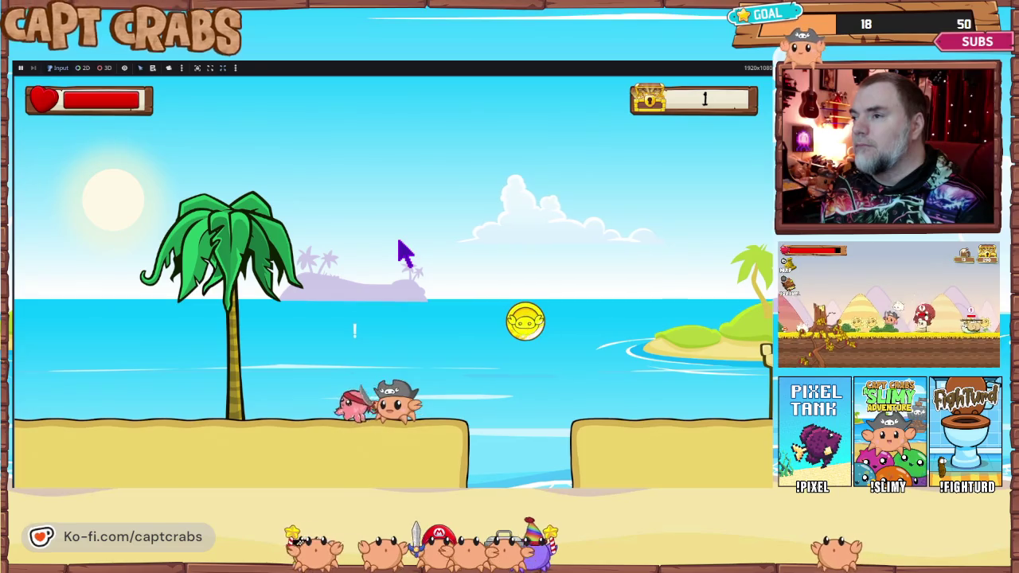
pyautogui.press('x')
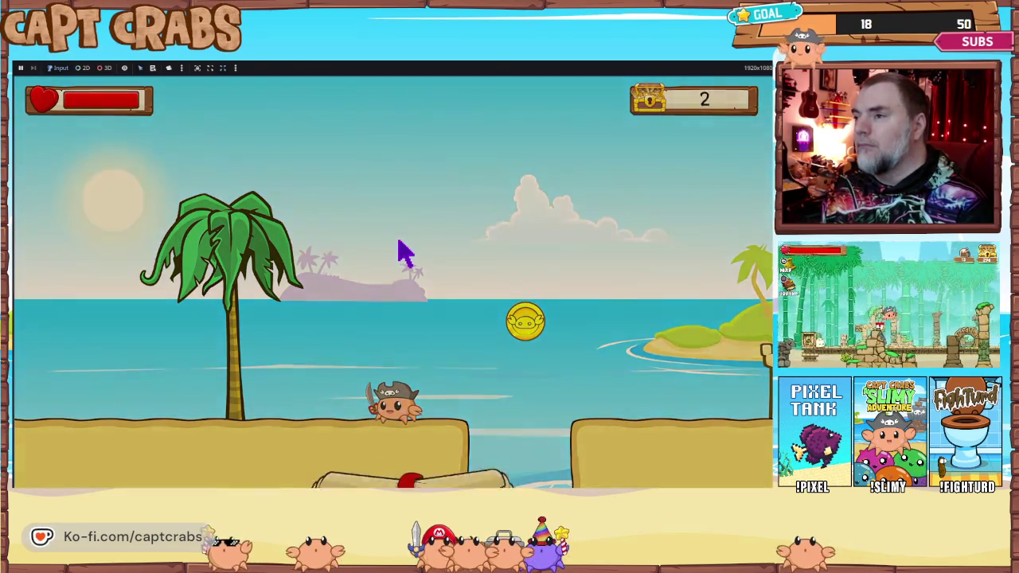
pyautogui.press('F8')
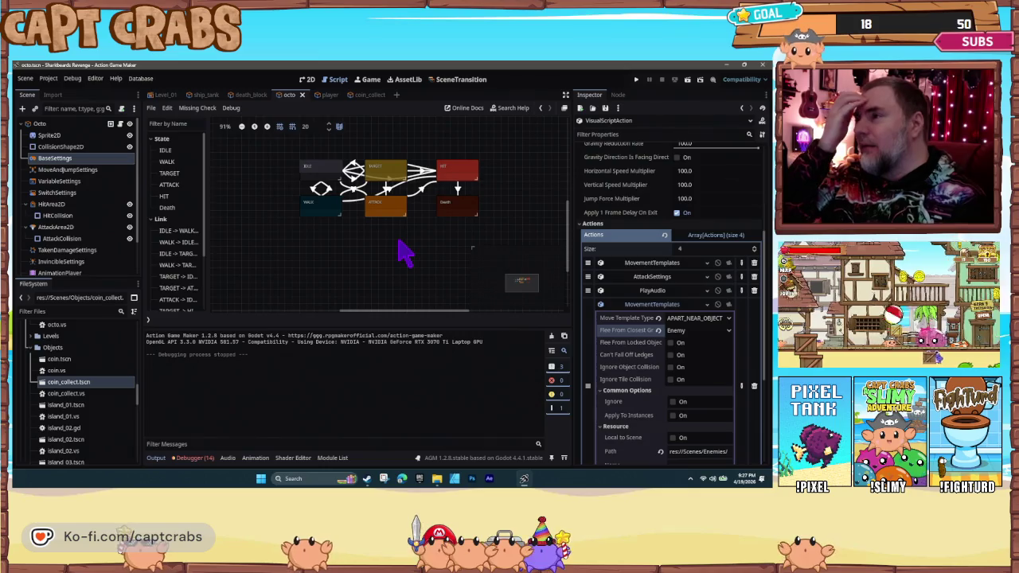
# - Remove the added APART_NEAR_OBJECT movement action from the octo's HIT state
pyautogui.click(754, 386)
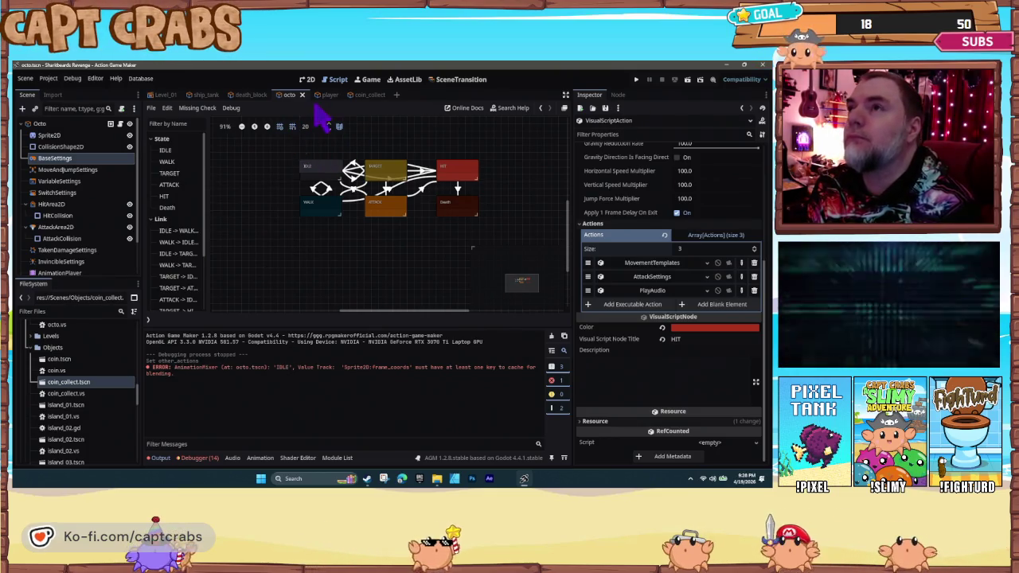
# - Close the coin_collect, death_block and ship_tank tabs and view Level_01 in the 2D workspace
pyautogui.click(371, 96)
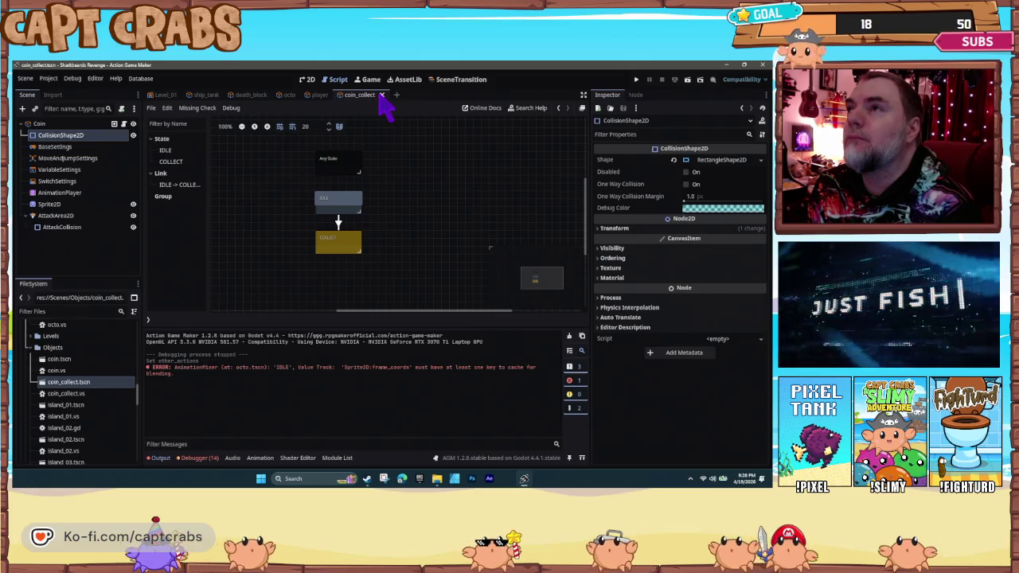
pyautogui.click(382, 95)
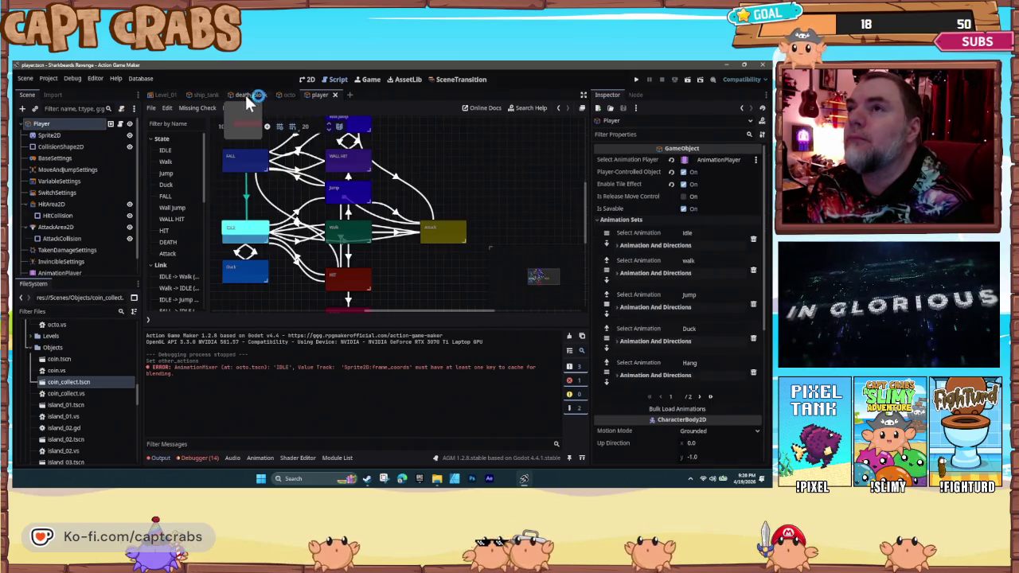
pyautogui.click(248, 96)
pyautogui.click(274, 94)
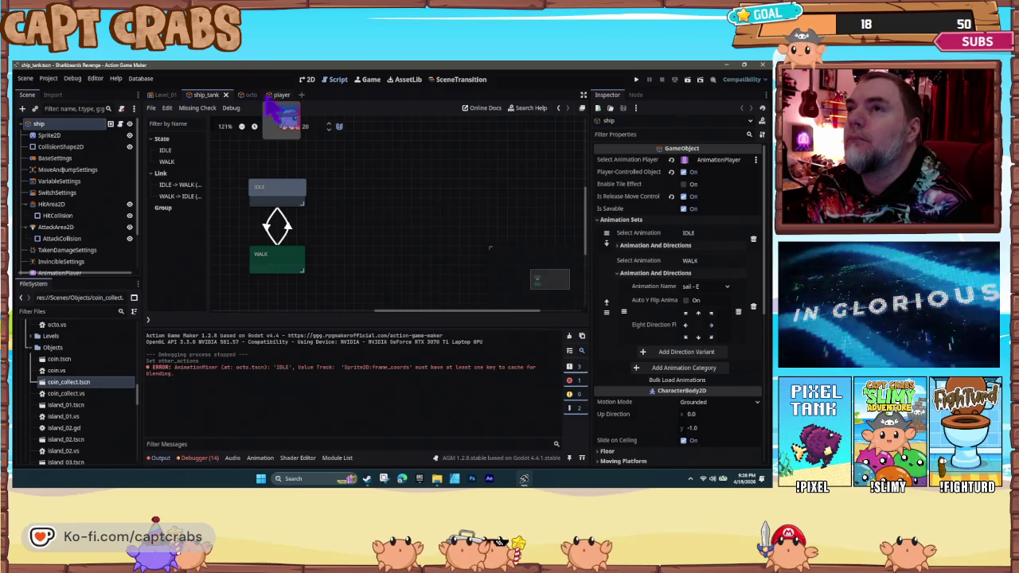
pyautogui.click(226, 95)
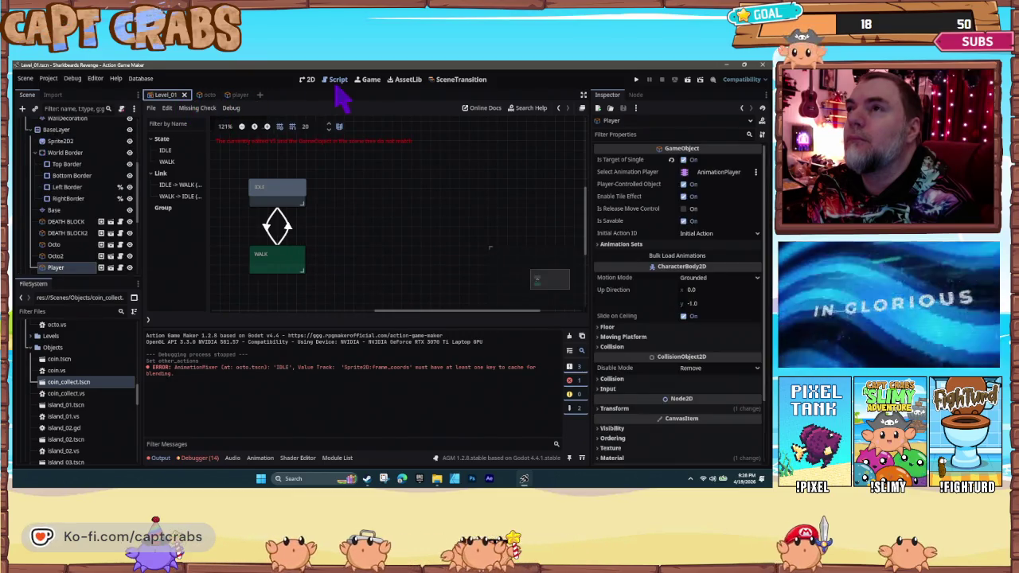
pyautogui.click(303, 80)
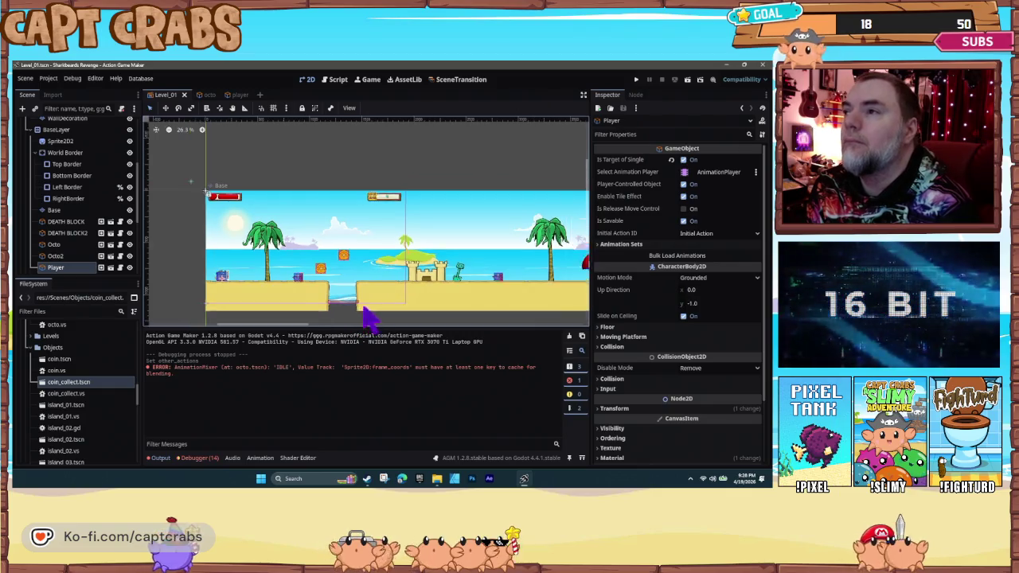
# - Turn on Show Grid over the Level_01 beach level
pyautogui.hscroll(10, 446, 305)
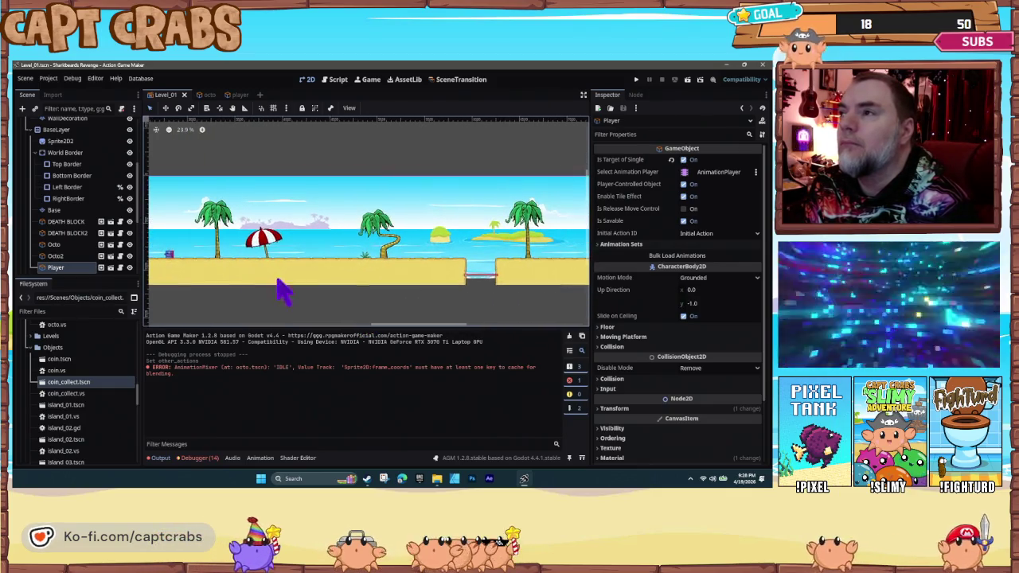
pyautogui.hscroll(-10, 328, 286)
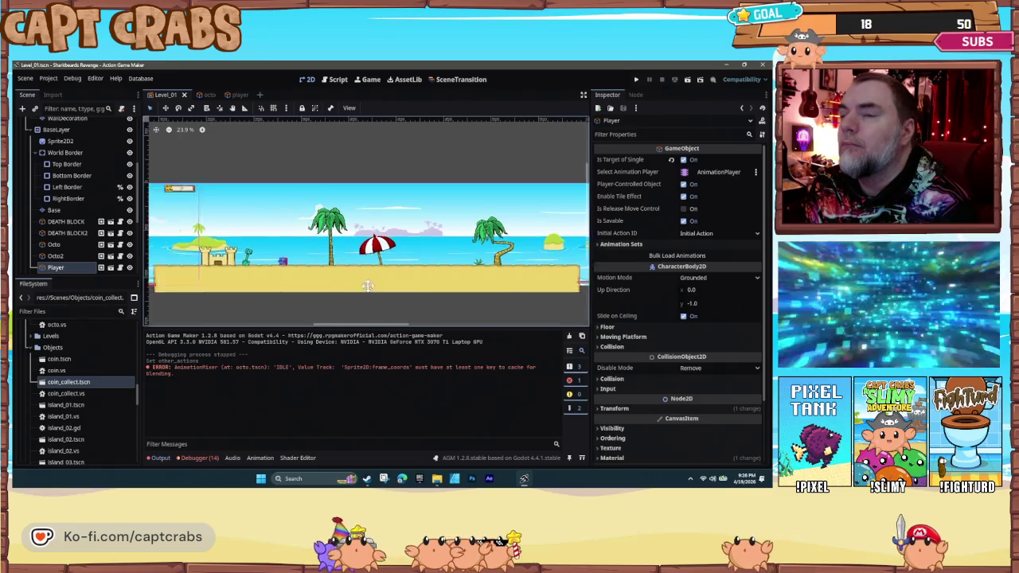
pyautogui.hscroll(-3, 448, 293)
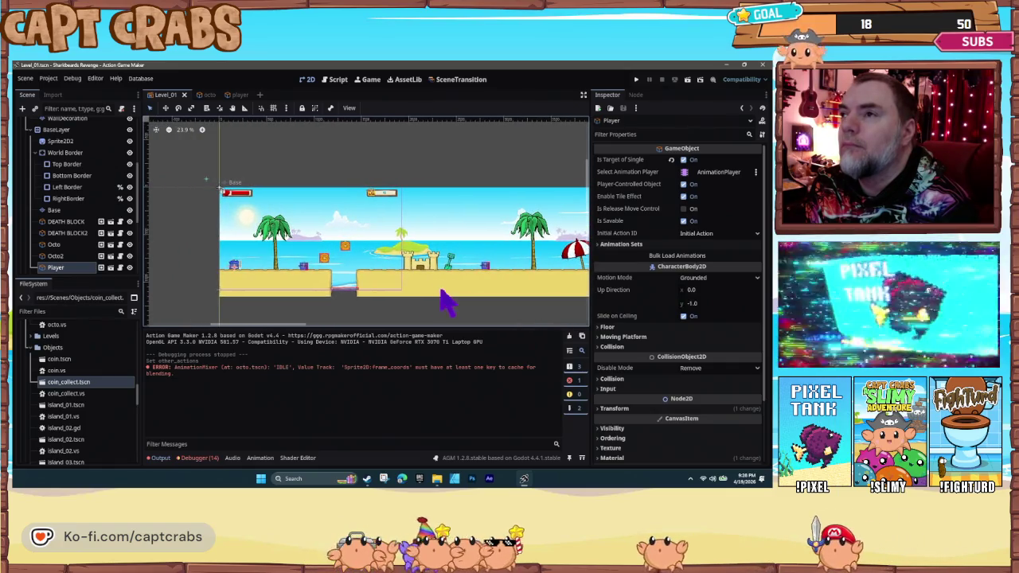
pyautogui.scroll(4, 337, 292)
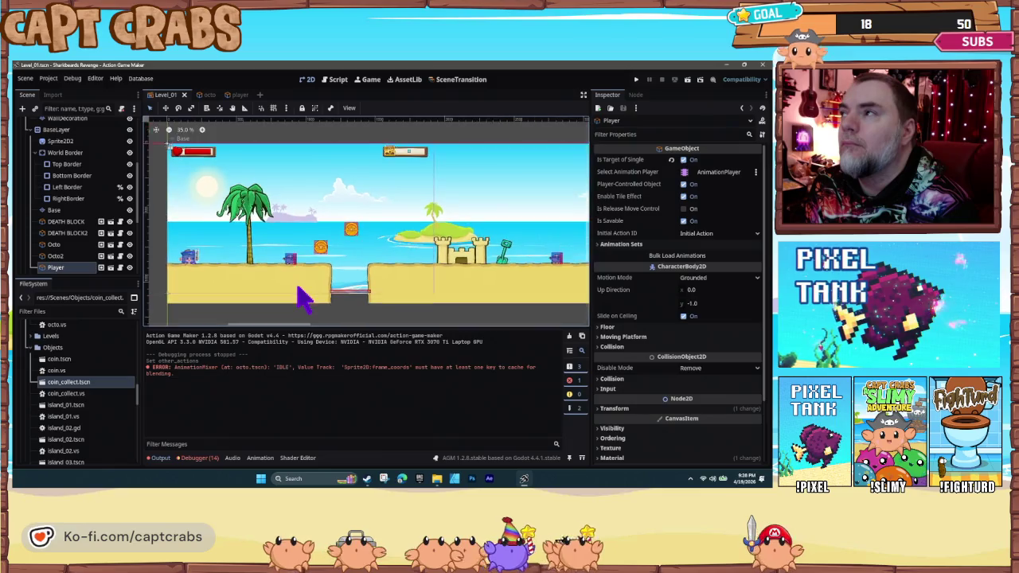
pyautogui.scroll(-1, 304, 296)
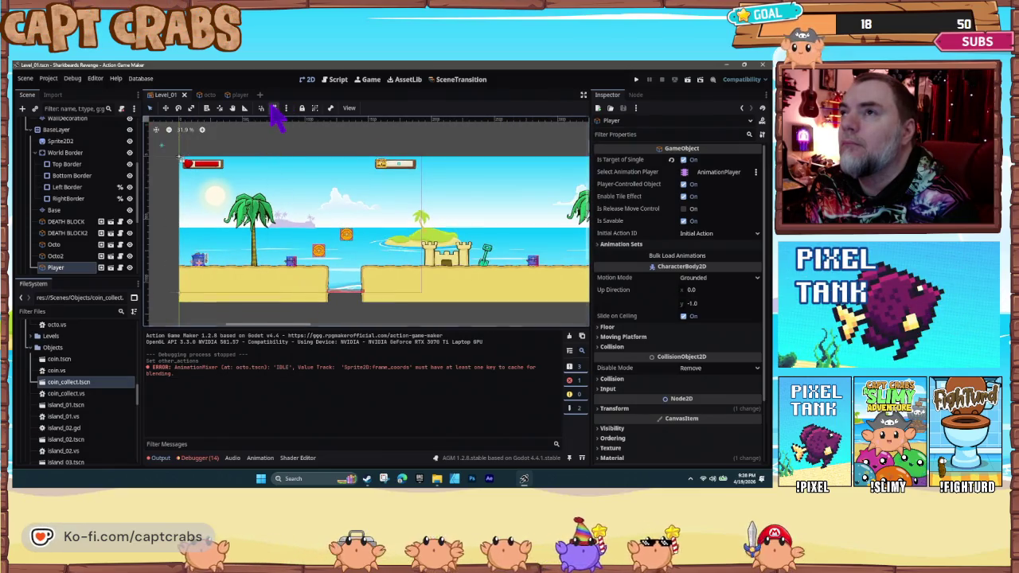
pyautogui.click(272, 109)
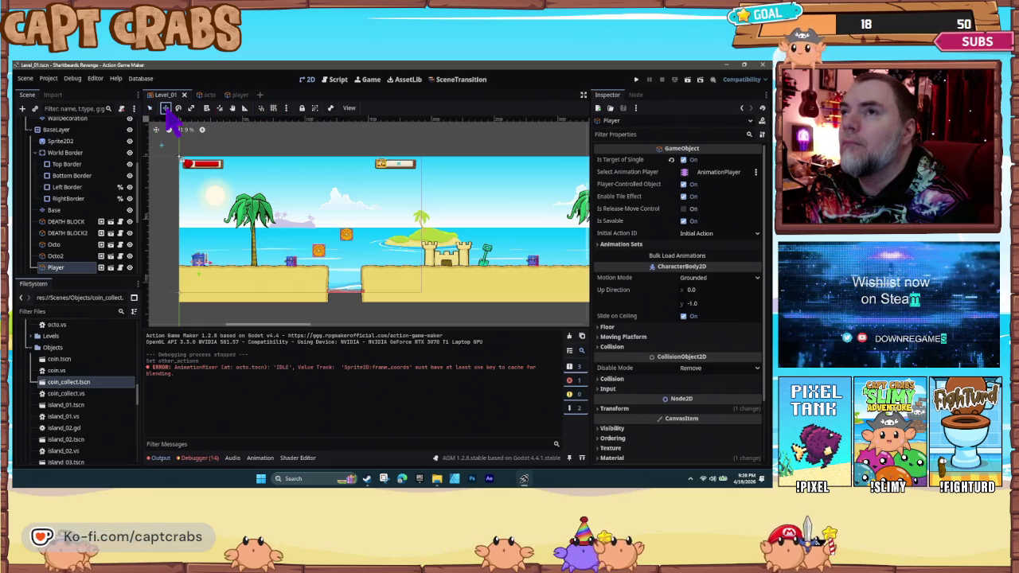
# - Switch to the octo enemy scene, showing its base settings with HP 2
pyautogui.scroll(1, 238, 267)
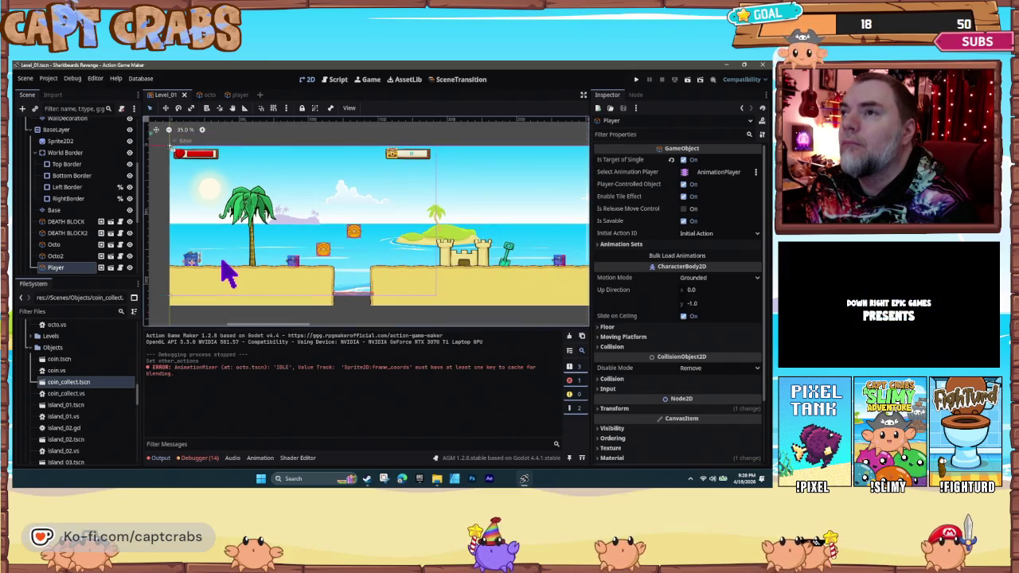
pyautogui.scroll(1, 227, 273)
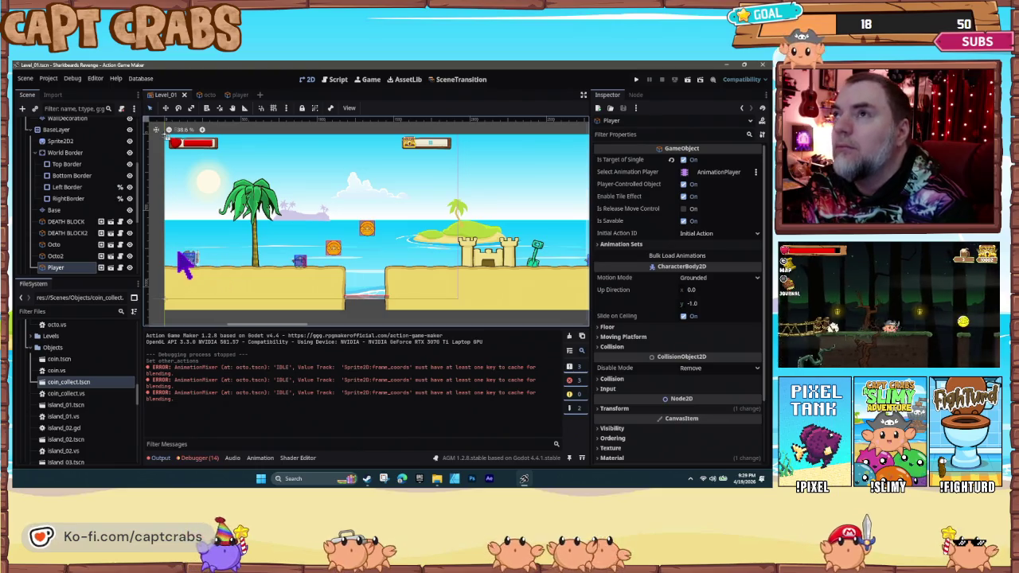
pyautogui.click(212, 96)
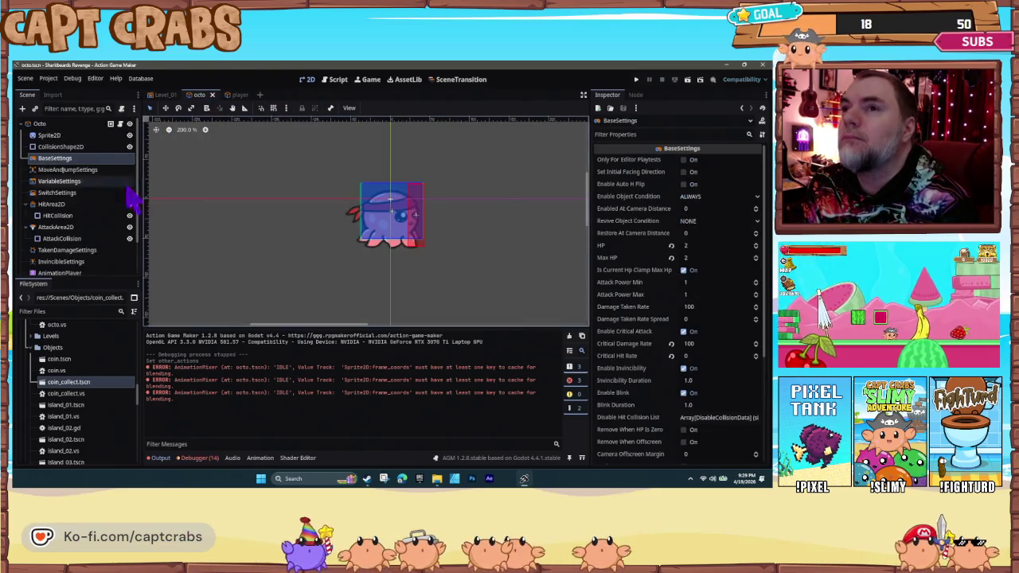
# - Preview the octo's IDLE animation, scrubbing to 0.22 s, then show the Debugger's Errors list
pyautogui.scroll(-3, 86, 263)
pyautogui.click(78, 236)
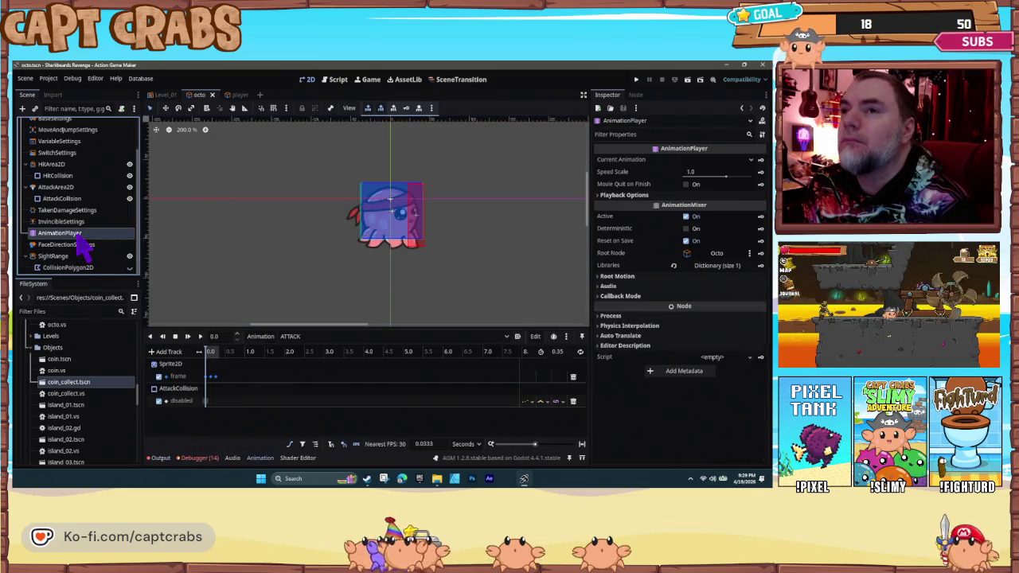
pyautogui.click(296, 337)
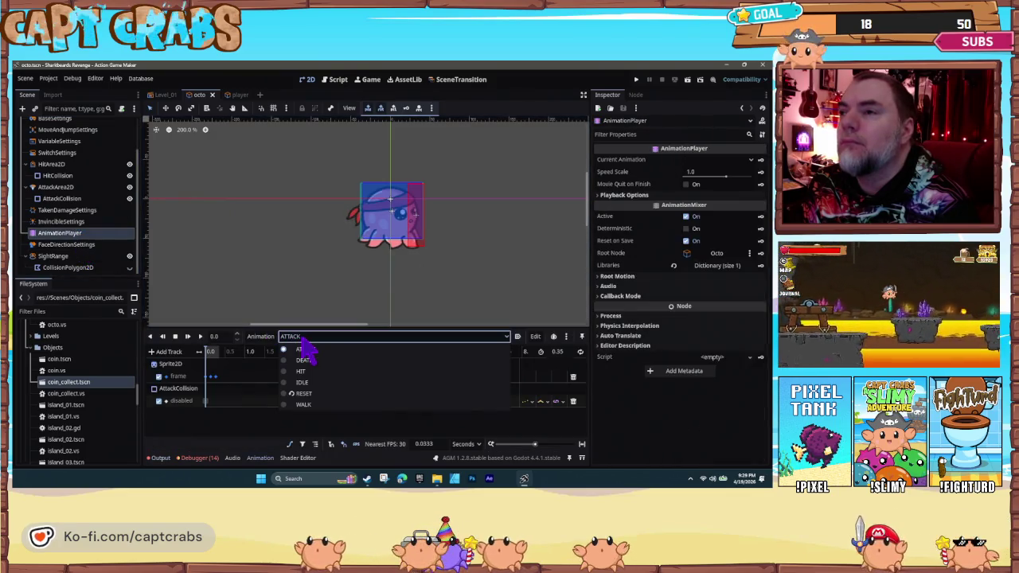
pyautogui.click(311, 381)
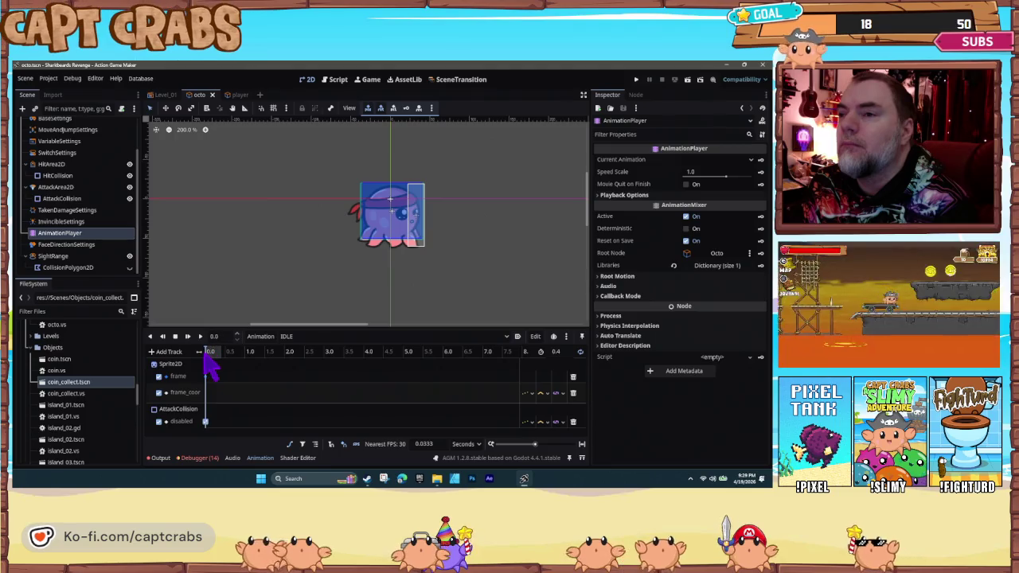
pyautogui.moveTo(211, 357); pyautogui.dragTo(224, 357)
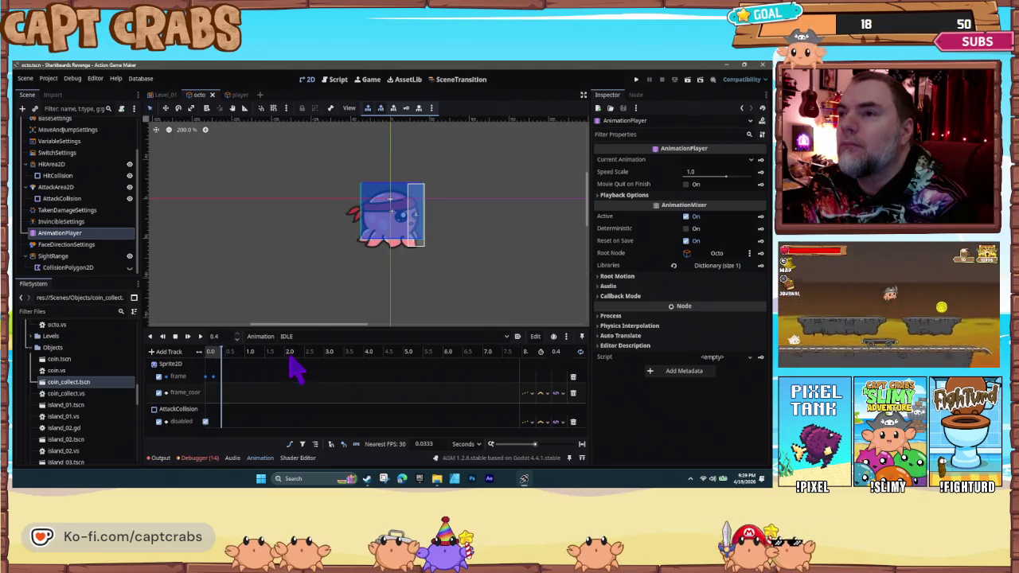
pyautogui.moveTo(208, 359)
pyautogui.mouseDown()
pyautogui.moveTo(218, 360)
pyautogui.moveTo(200, 355)
pyautogui.mouseUp()
pyautogui.click(200, 336)
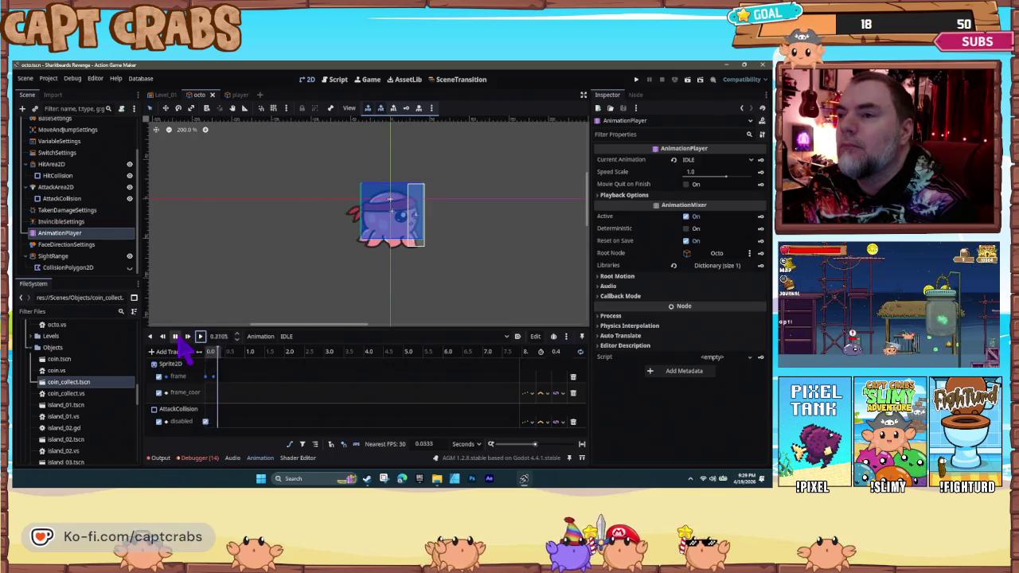
pyautogui.click(195, 457)
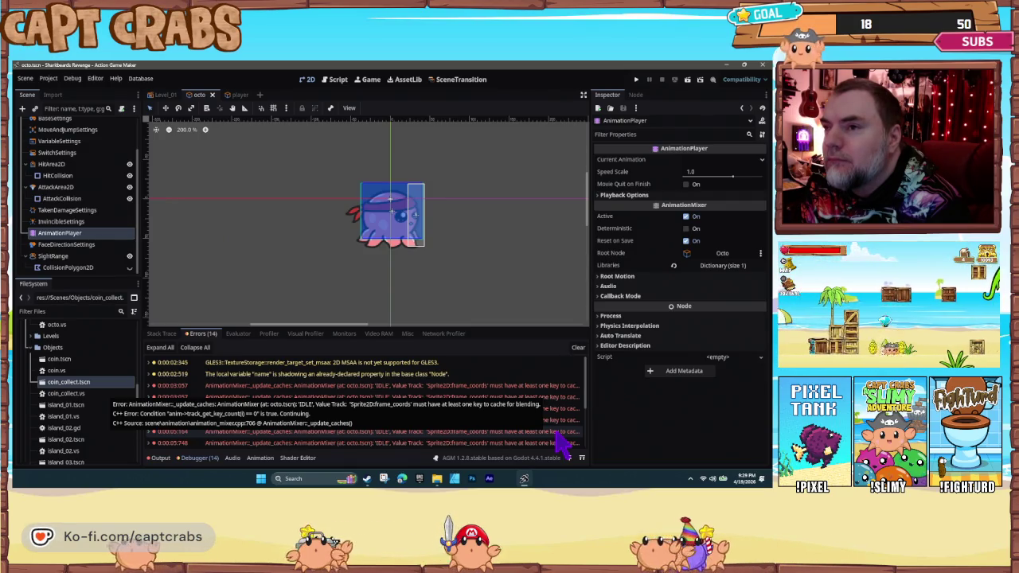
# - Switch the debugger to Stack Trace and return to the Level_01 scene
pyautogui.click(161, 334)
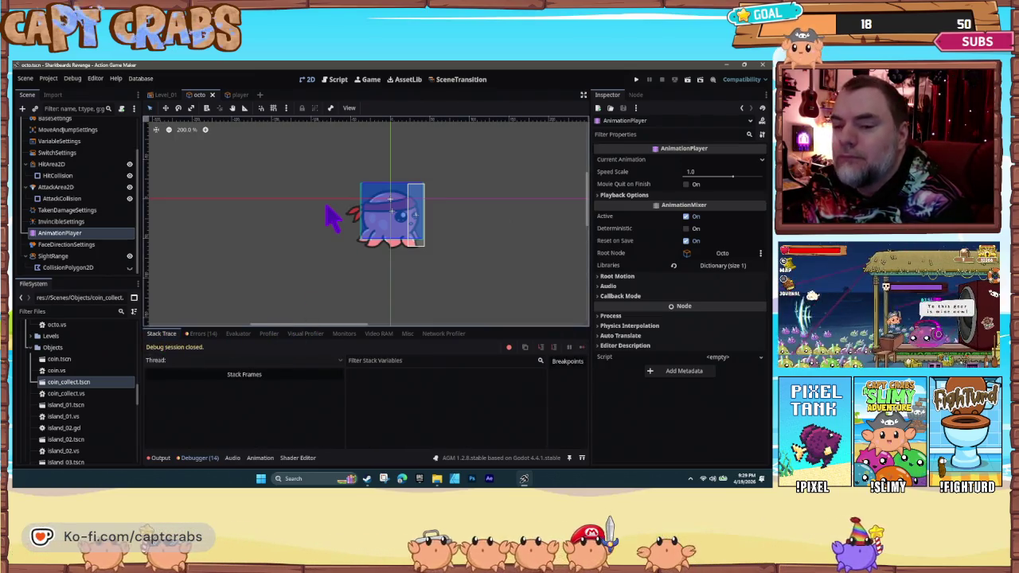
pyautogui.click(169, 95)
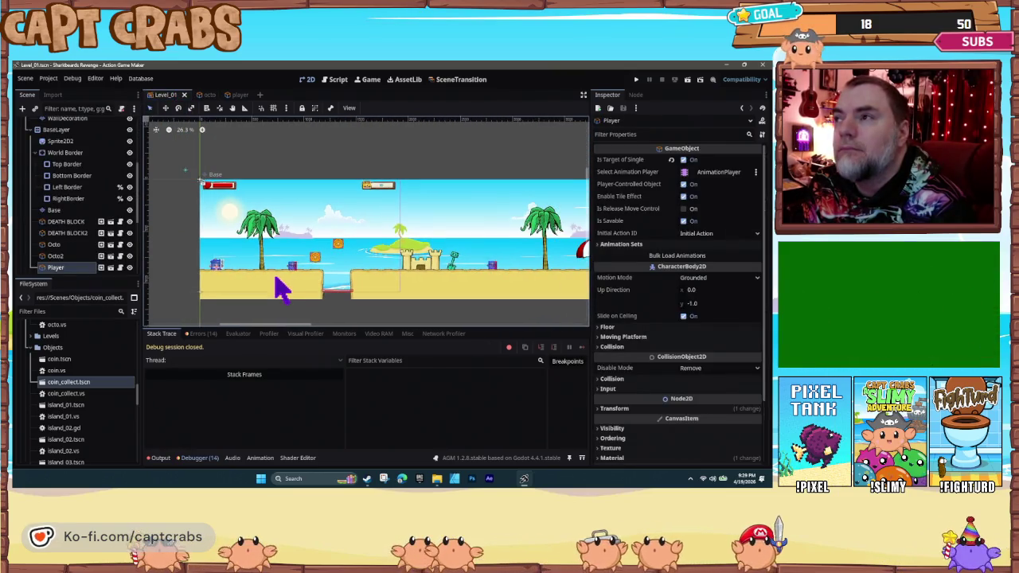
pyautogui.scroll(2, 283, 291)
# - Review the Player UI's Layout settings, keeping Layout Direction as Inherited
pyautogui.click(306, 275)
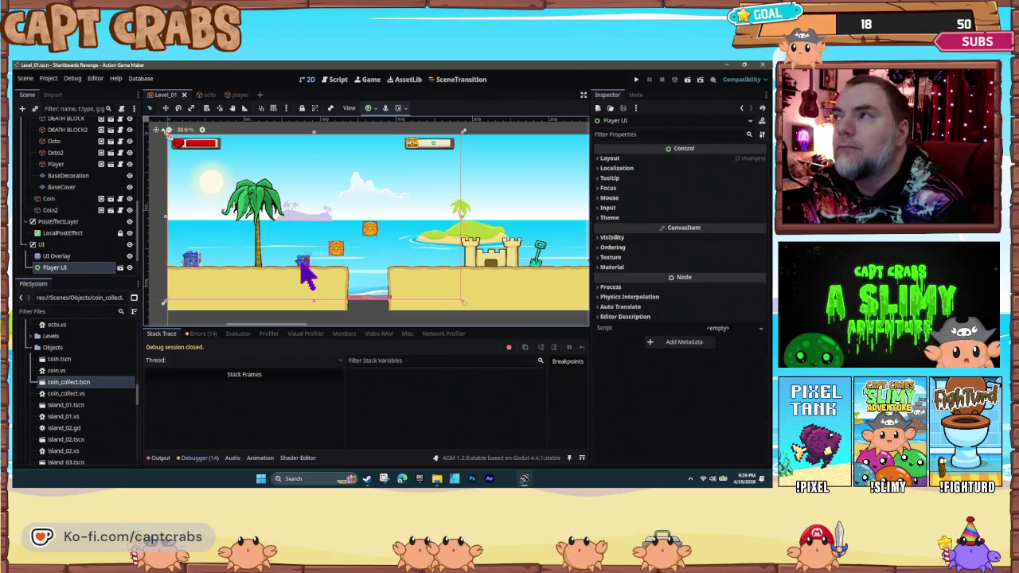
pyautogui.click(606, 158)
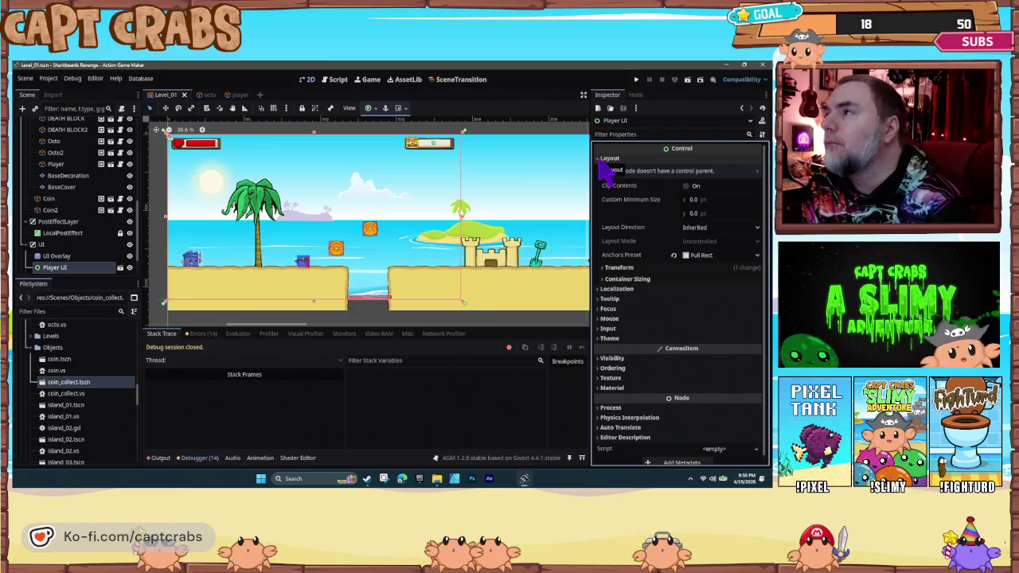
pyautogui.click(714, 228)
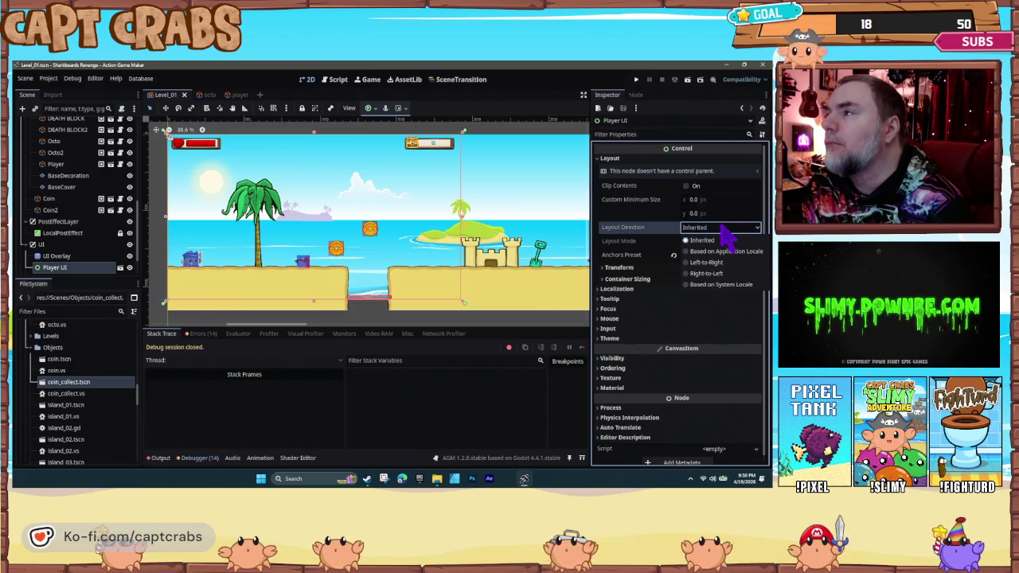
pyautogui.click(728, 238)
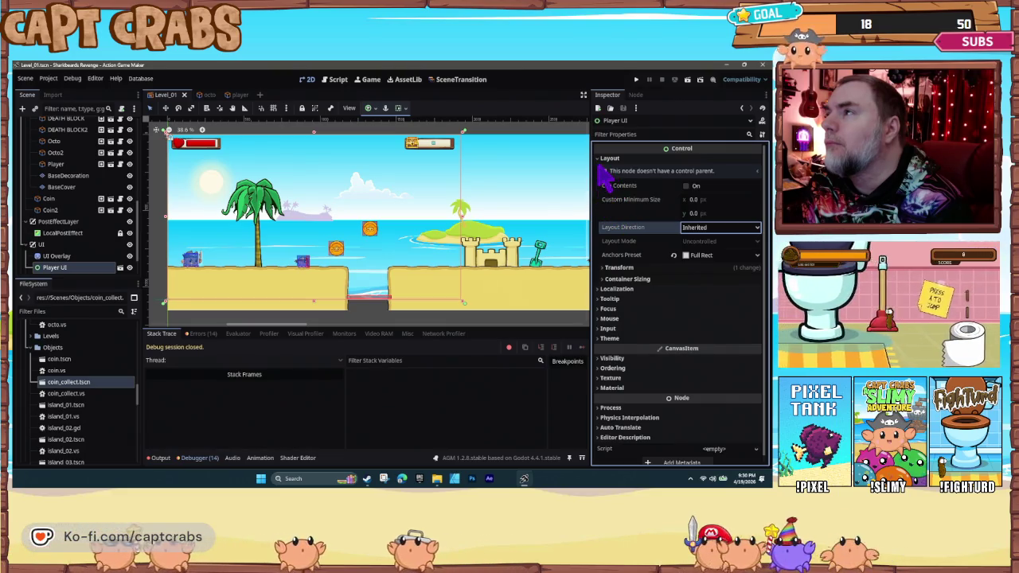
pyautogui.click(603, 159)
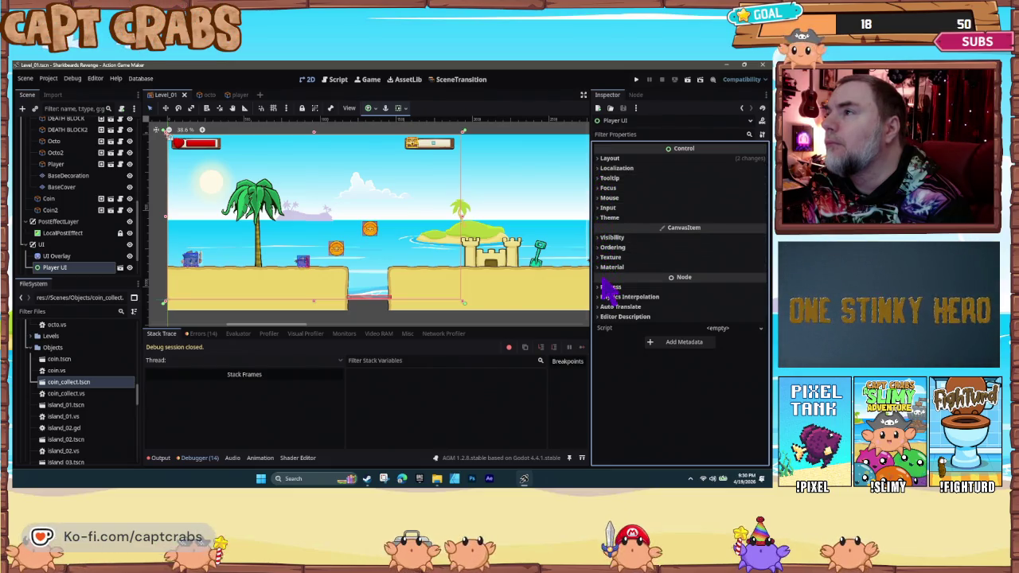
pyautogui.scroll(10, 84, 255)
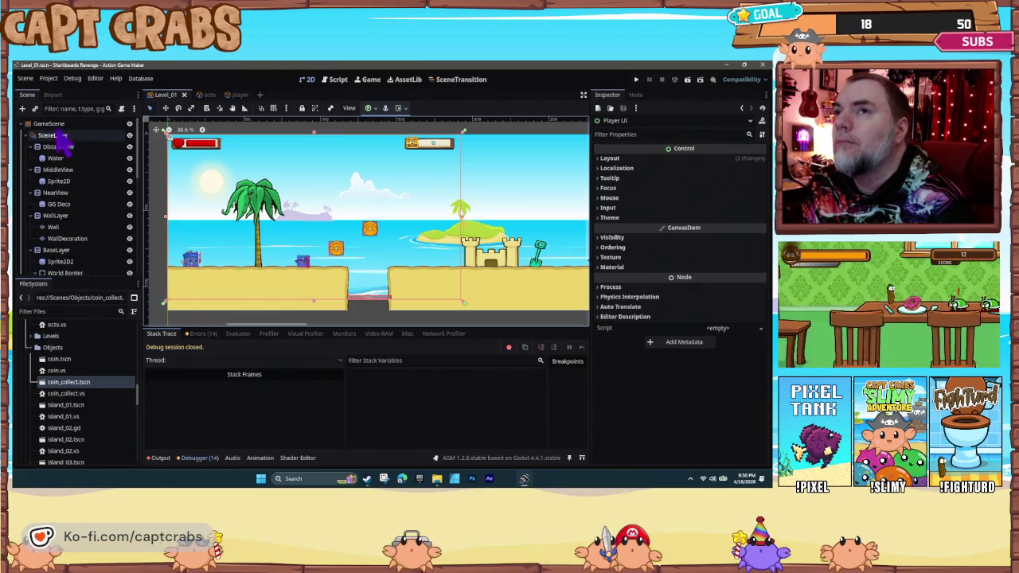
# - Select the GameScene root node and cancel the Change Type dialog
pyautogui.click(55, 127)
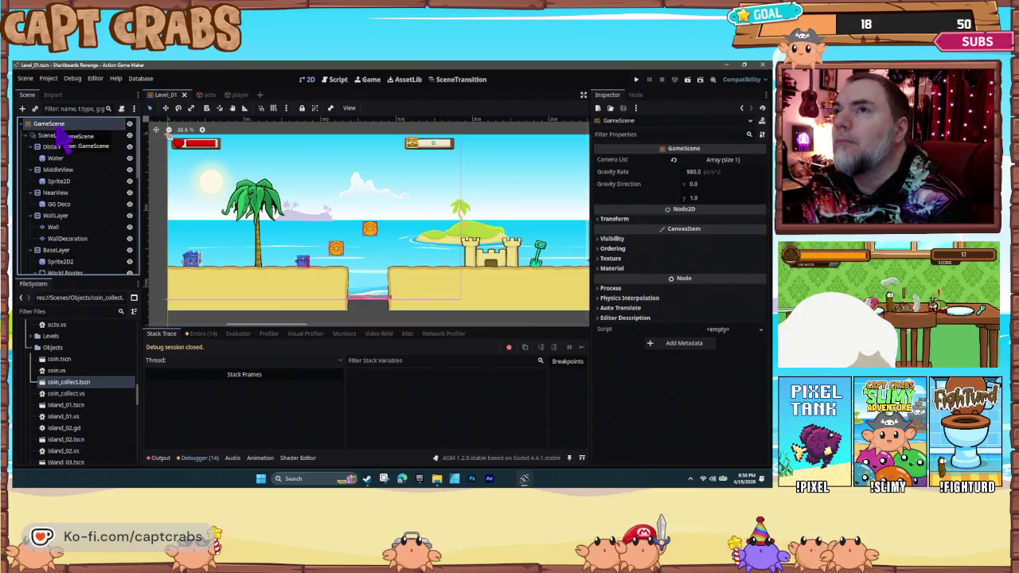
pyautogui.rightClick(57, 131)
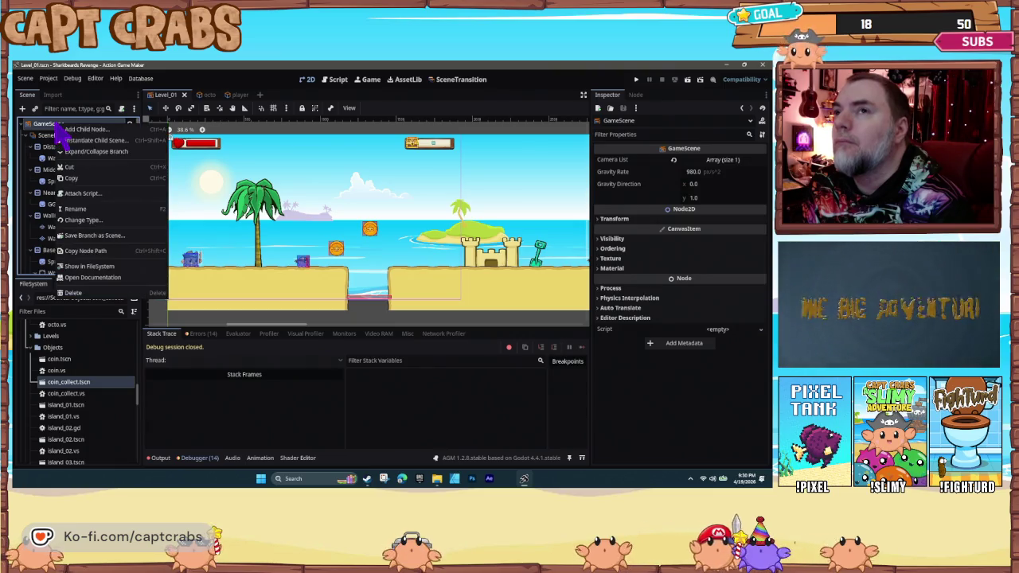
pyautogui.click(97, 221)
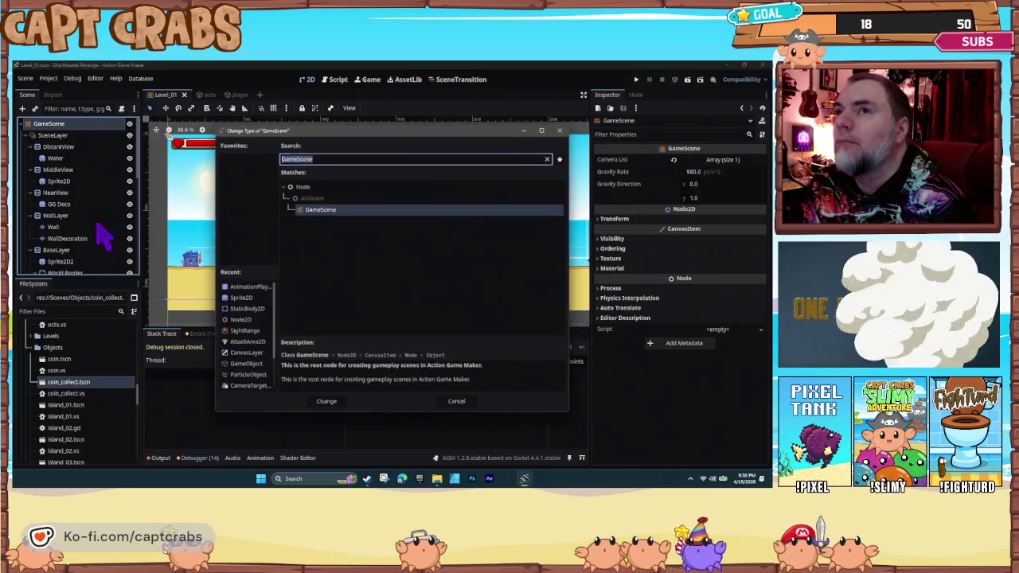
pyautogui.click(458, 402)
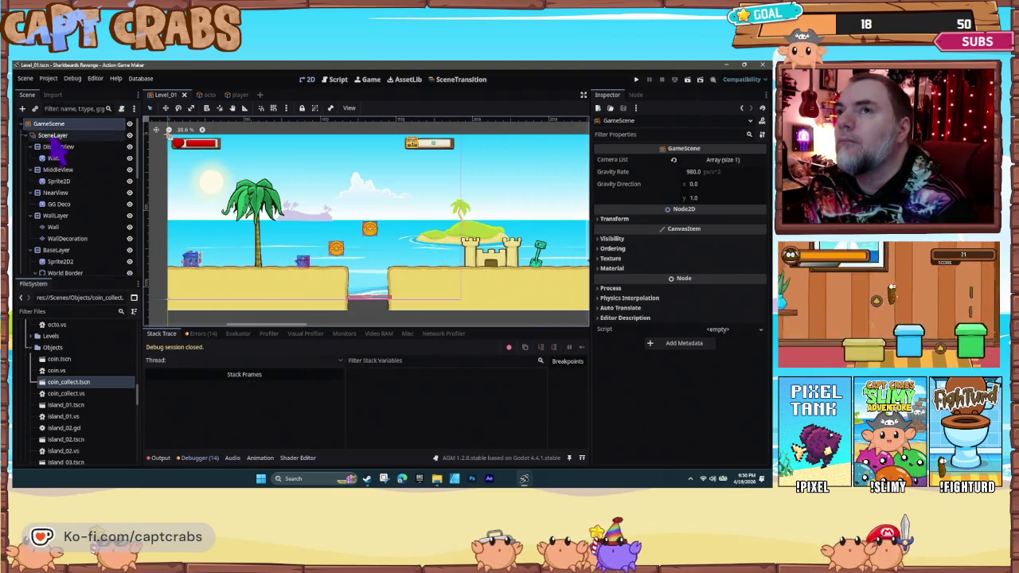
# - Rename the root node to 'Level 1' and save the scene with Ctrl+S
pyautogui.rightClick(55, 124)
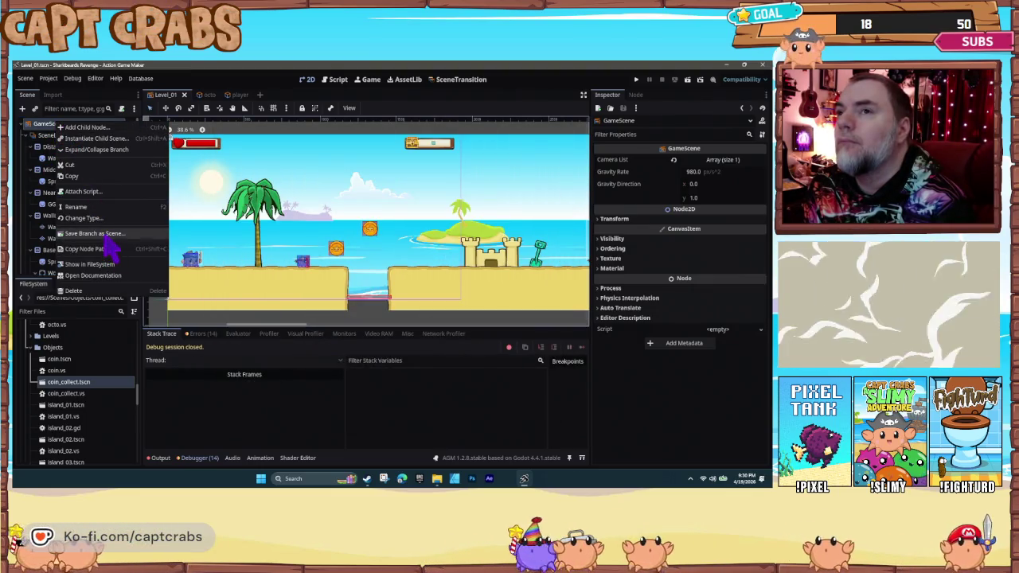
pyautogui.click(101, 208)
pyautogui.write('Level')
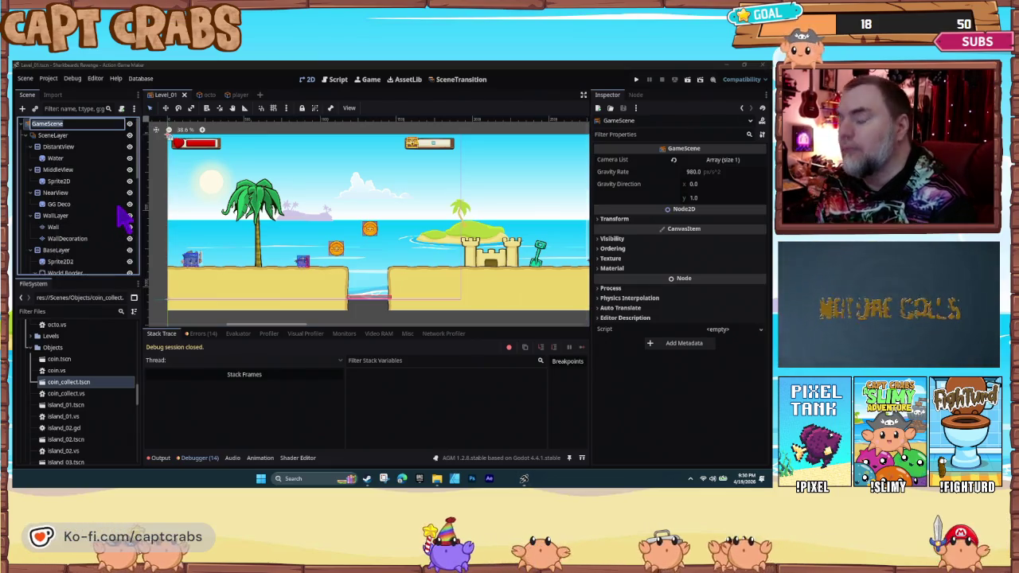
pyautogui.write(' 1')
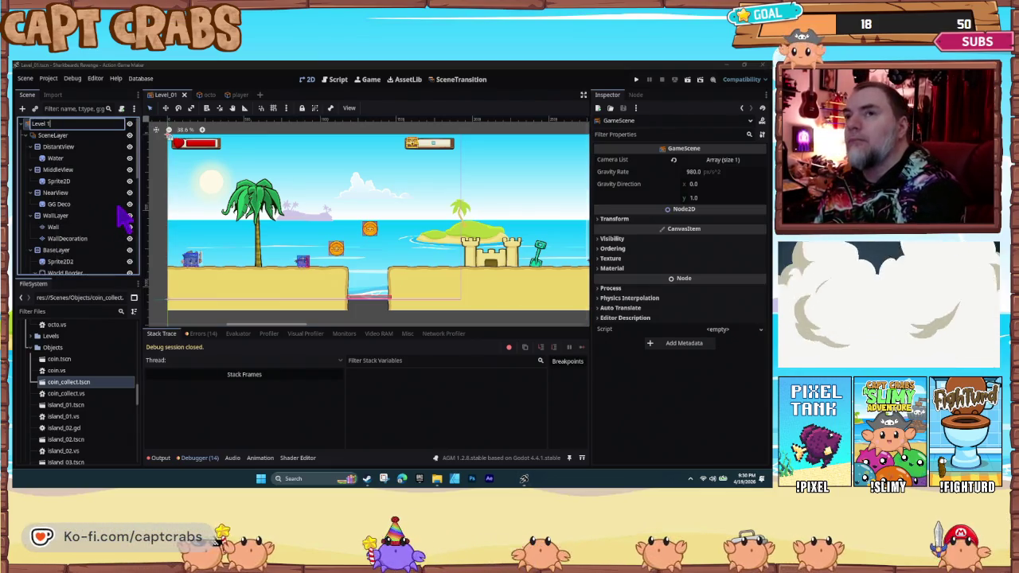
pyautogui.press('Return')
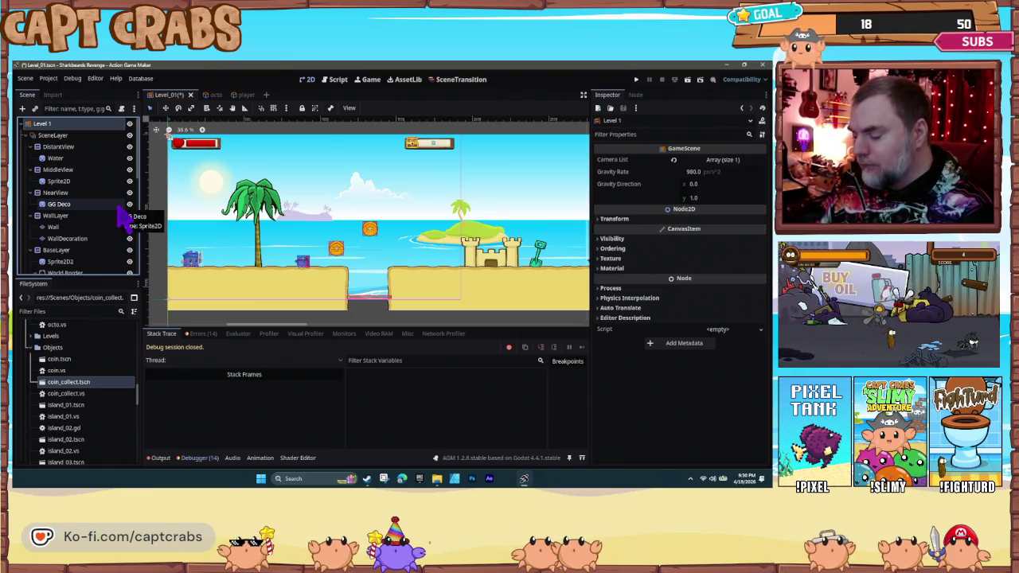
pyautogui.hotkey('ctrl', 's')
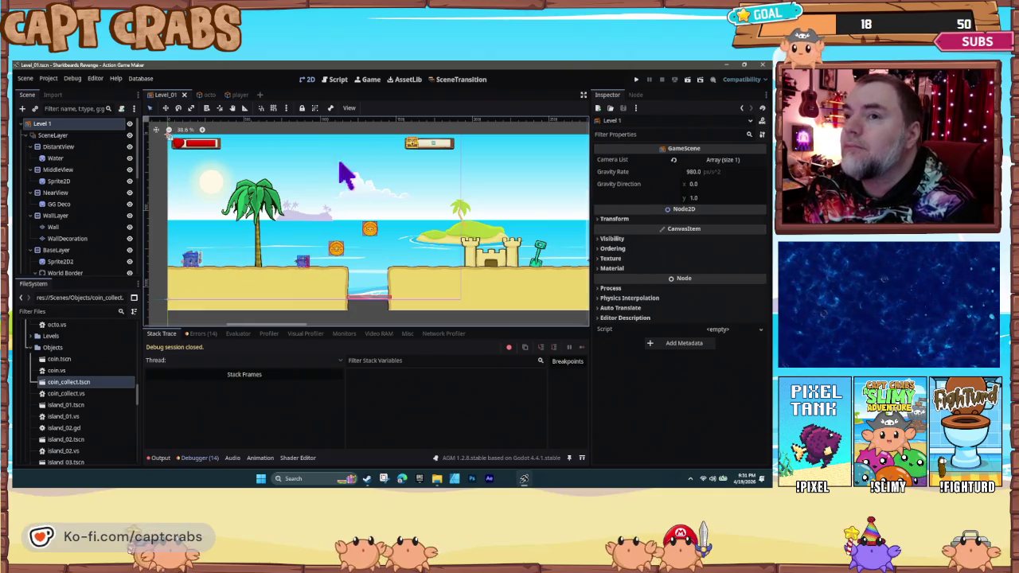
# - Select the title node in the SceneTransition graph and run the game with F5
pyautogui.click(455, 80)
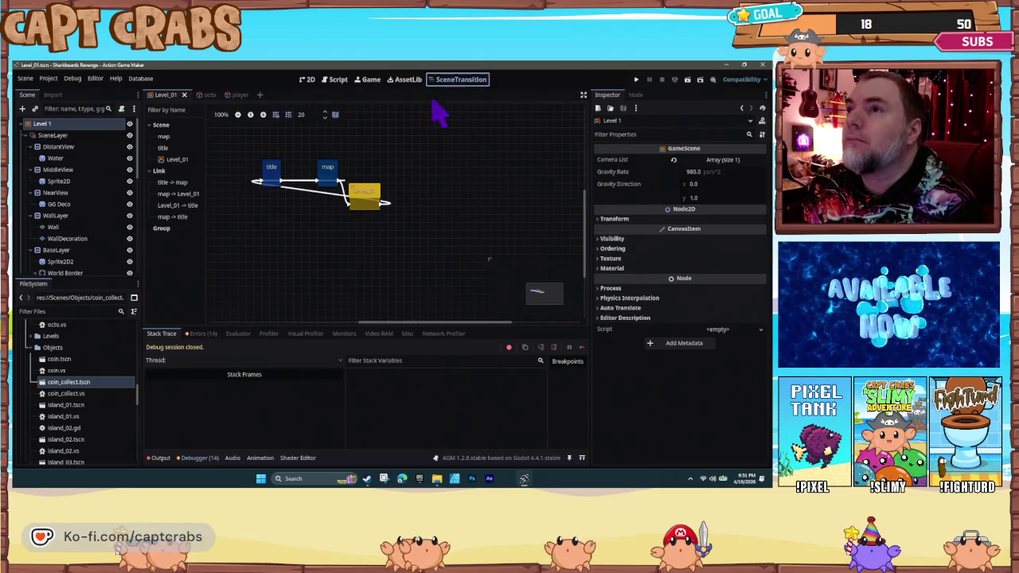
pyautogui.click(275, 190)
pyautogui.rightClick(275, 171)
pyautogui.click(303, 274)
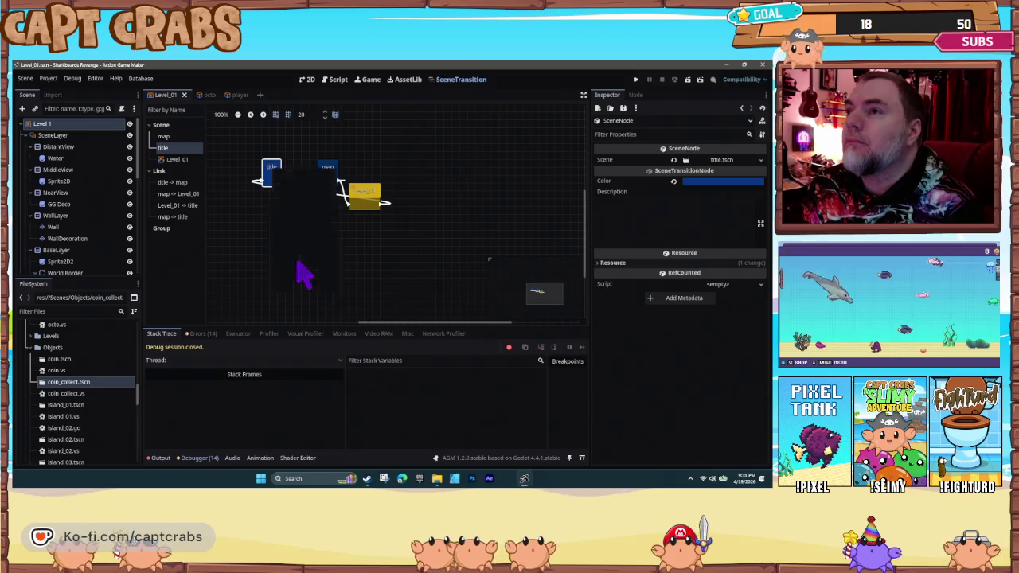
pyautogui.press('F5')
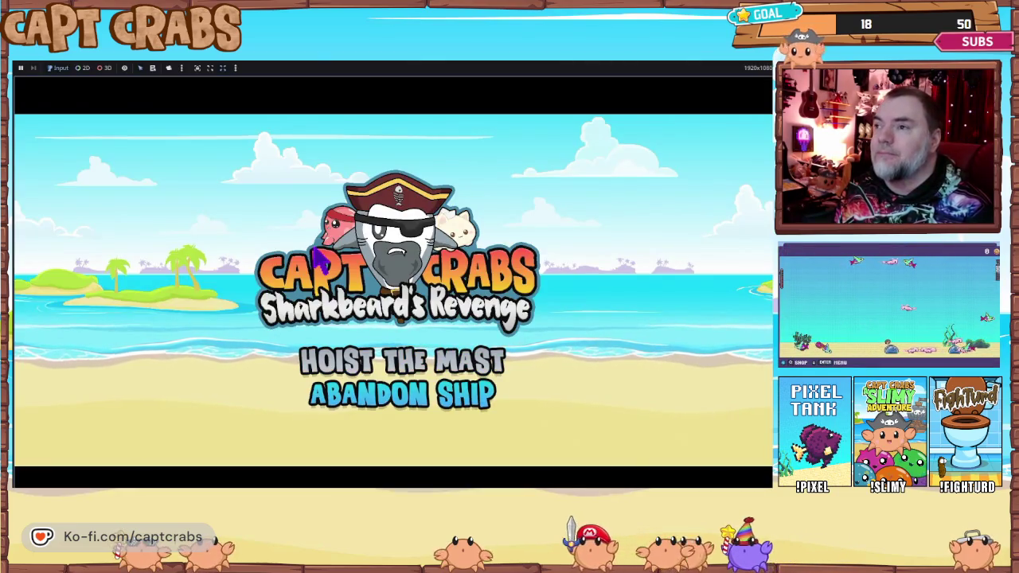
# - Start a new game by choosing Hoist the Mast on the title menu
pyautogui.press('Up')
pyautogui.press('Down')
pyautogui.press('Up')
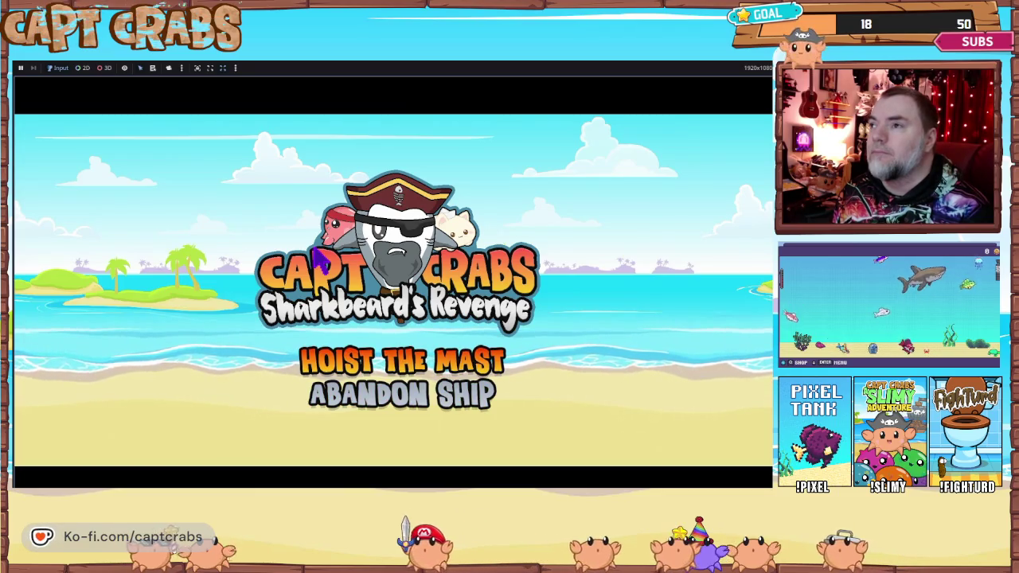
pyautogui.press('Return')
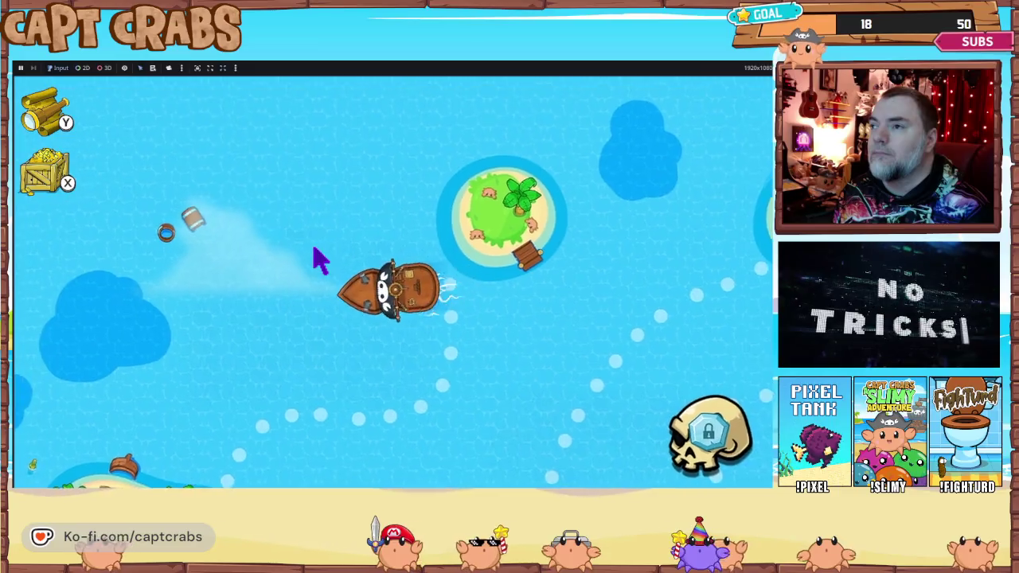
# - Sail the ship across the island map onto Crab Island's beach level
pyautogui.press('Left')
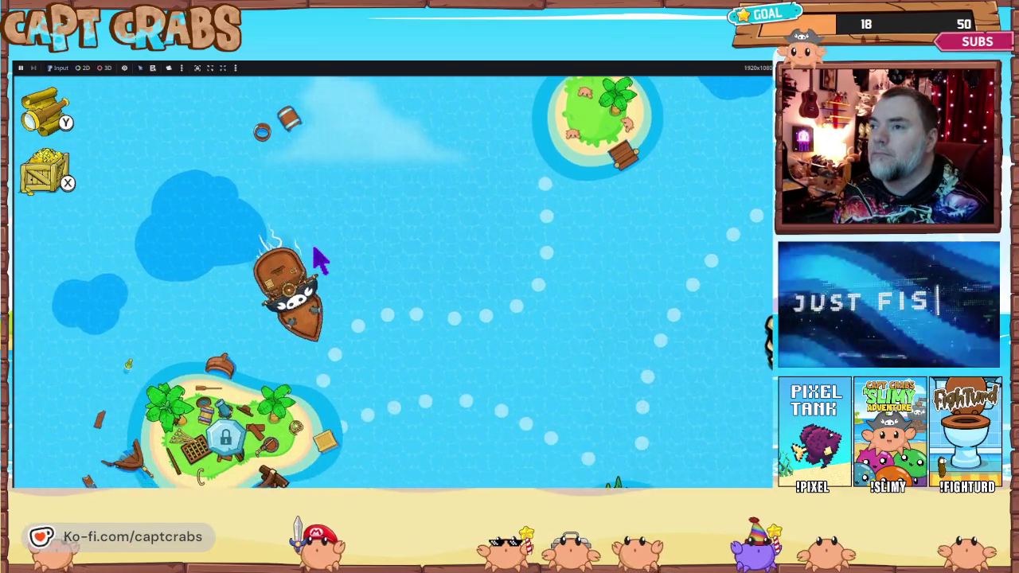
pyautogui.press('Right')
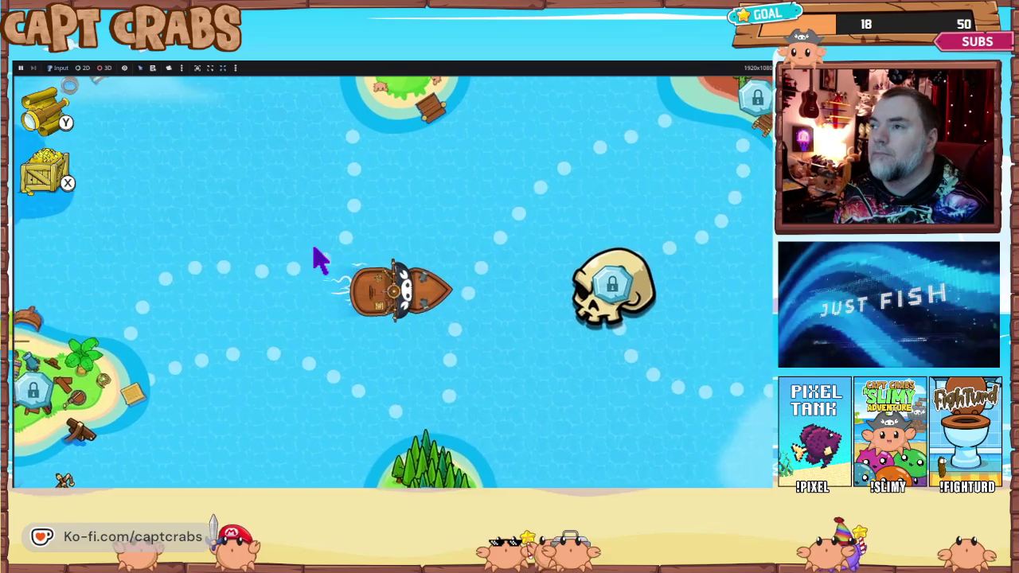
pyautogui.press('Up')
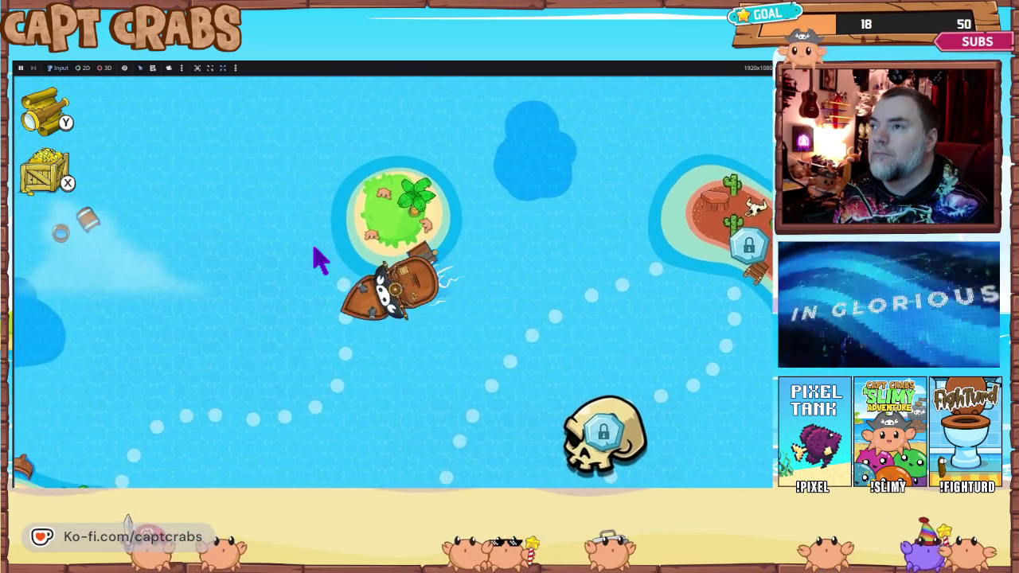
pyautogui.press('Right')
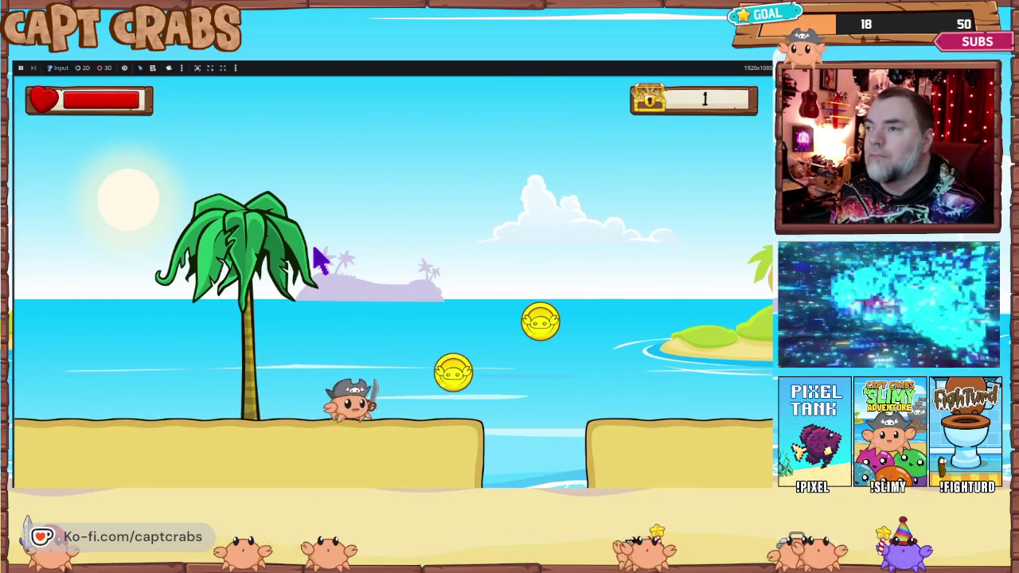
# - Run and jump right through the beach, defeating the octopus and reaching 4 coins
pyautogui.press('Right')
pyautogui.press('space')
pyautogui.press('space')
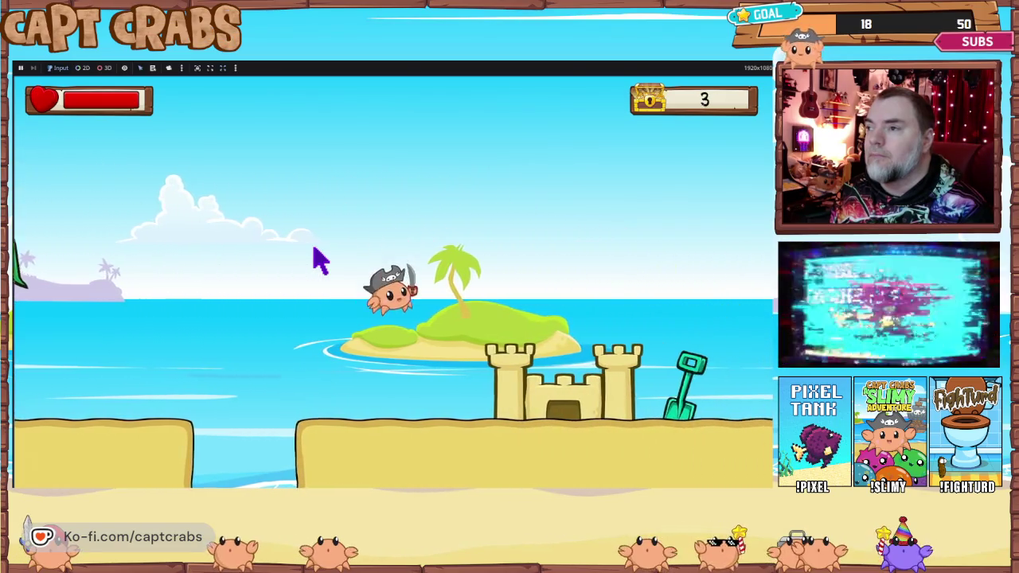
pyautogui.press('space')
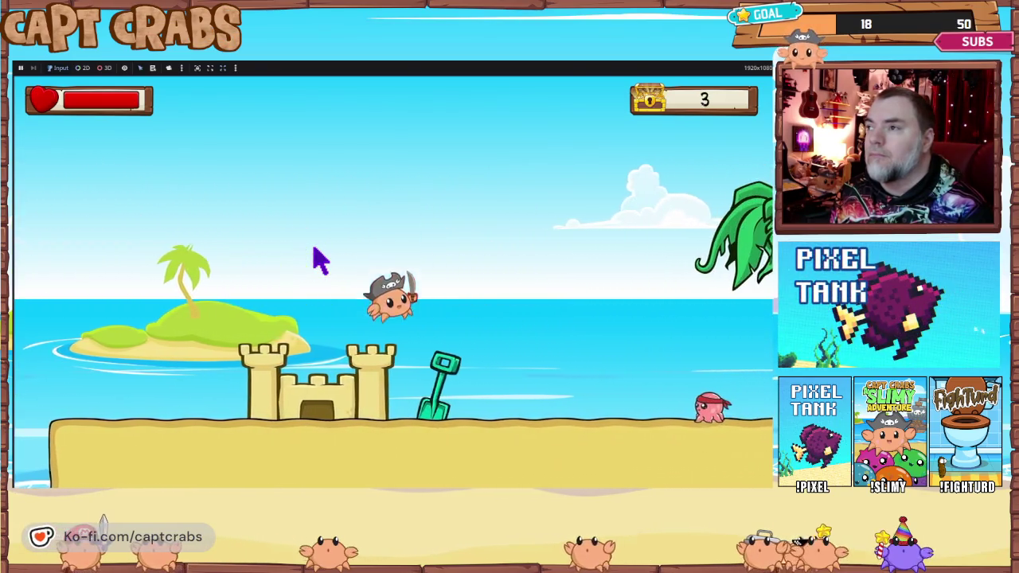
pyautogui.press('Right')
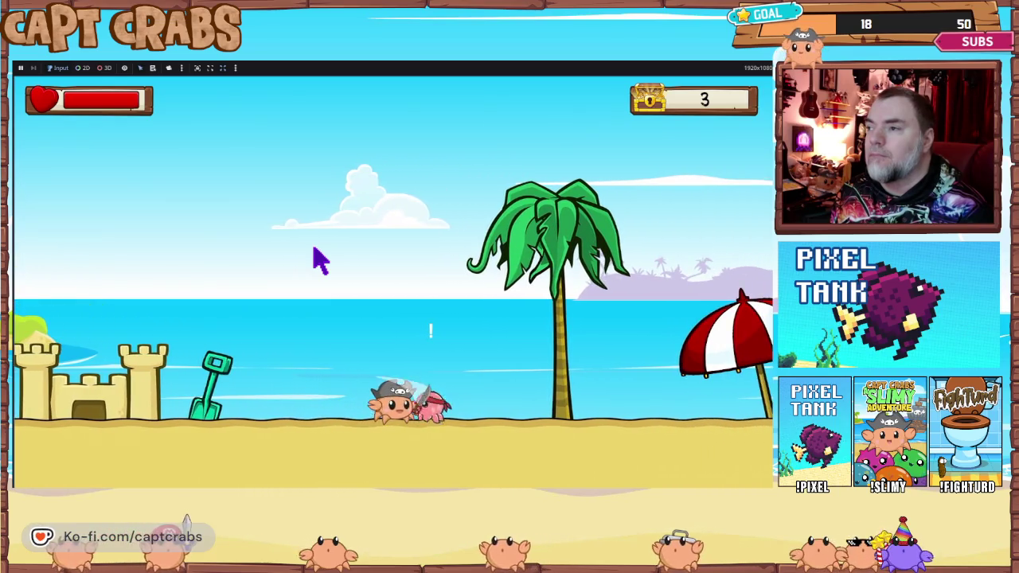
pyautogui.press('Right')
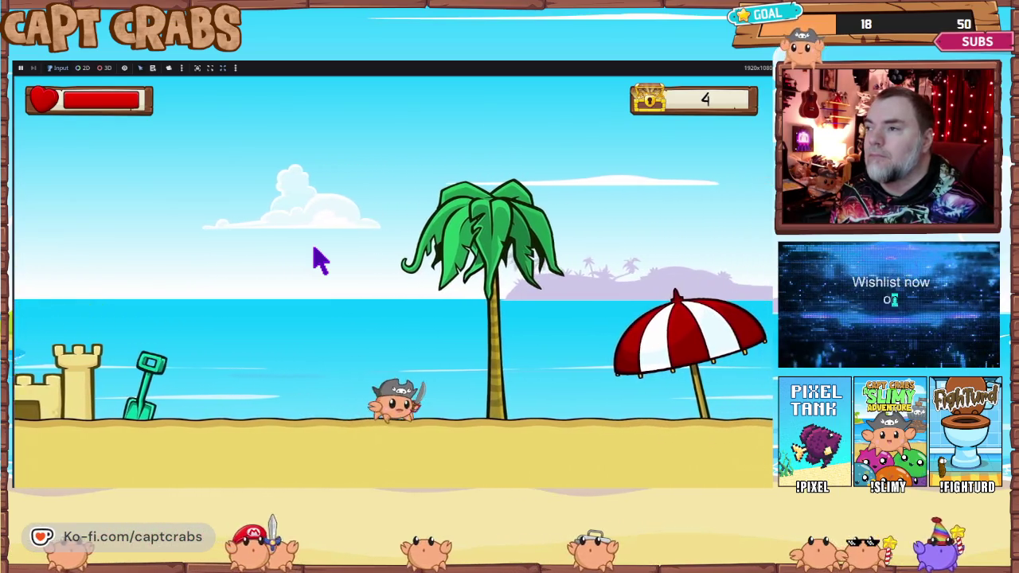
pyautogui.press('Right')
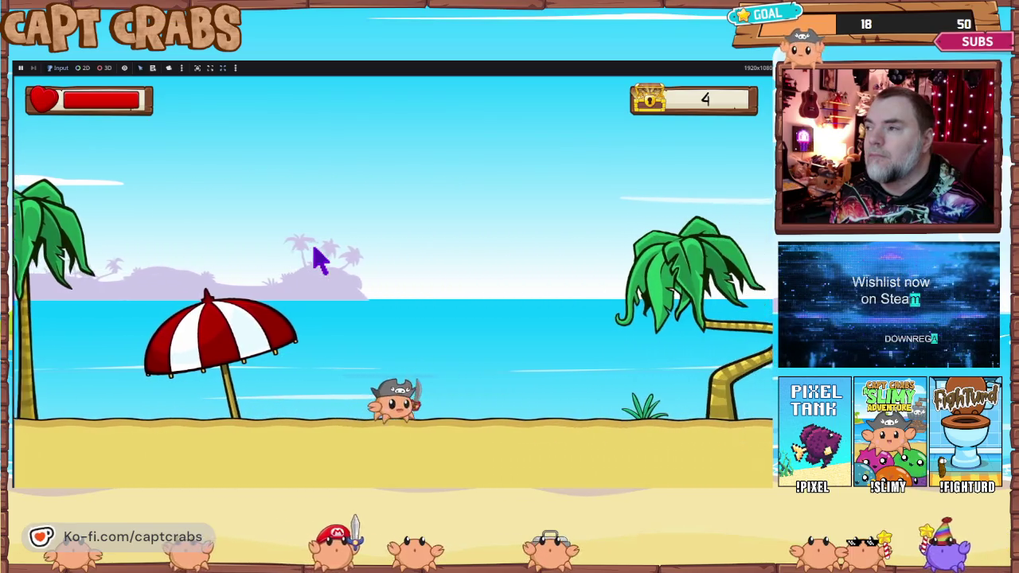
pyautogui.press('Right')
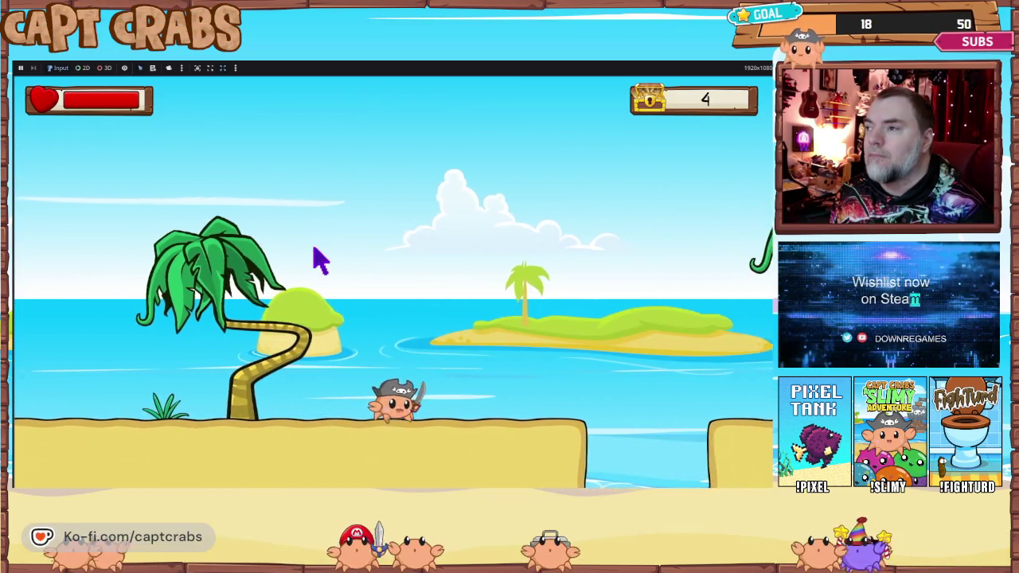